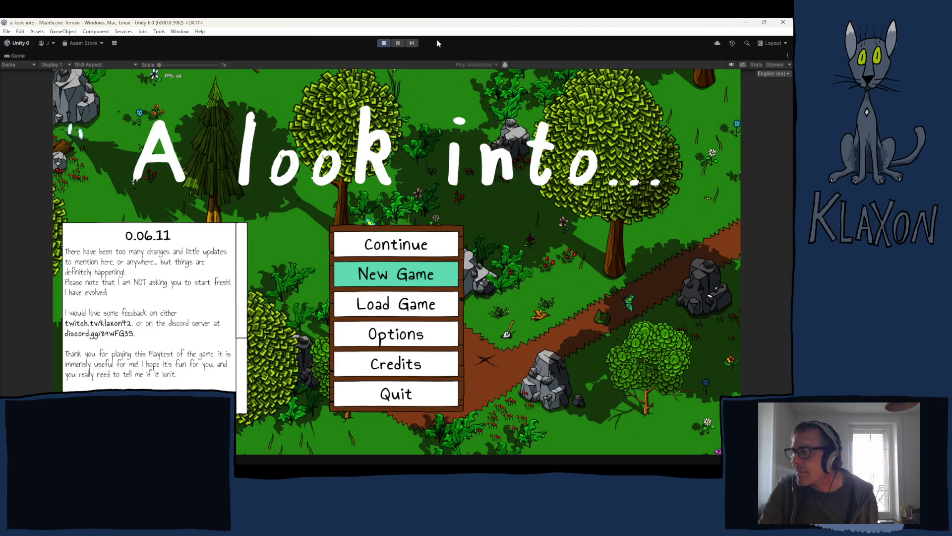
- Start a new game, confirm the new save and accept the character
click(395, 276)
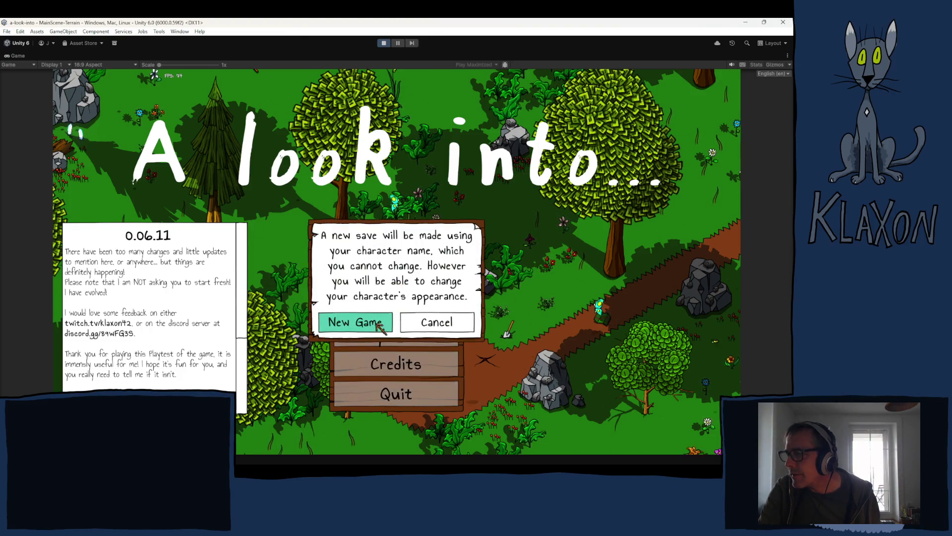
click(353, 321)
click(416, 335)
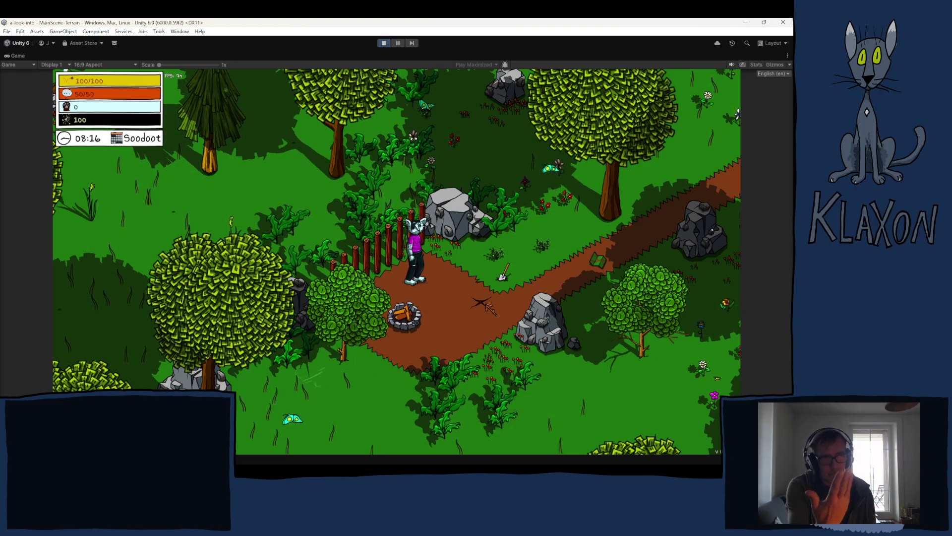
- Walk north and east to the chicken, get the Avian Map piece, then exit play mode
key(w)
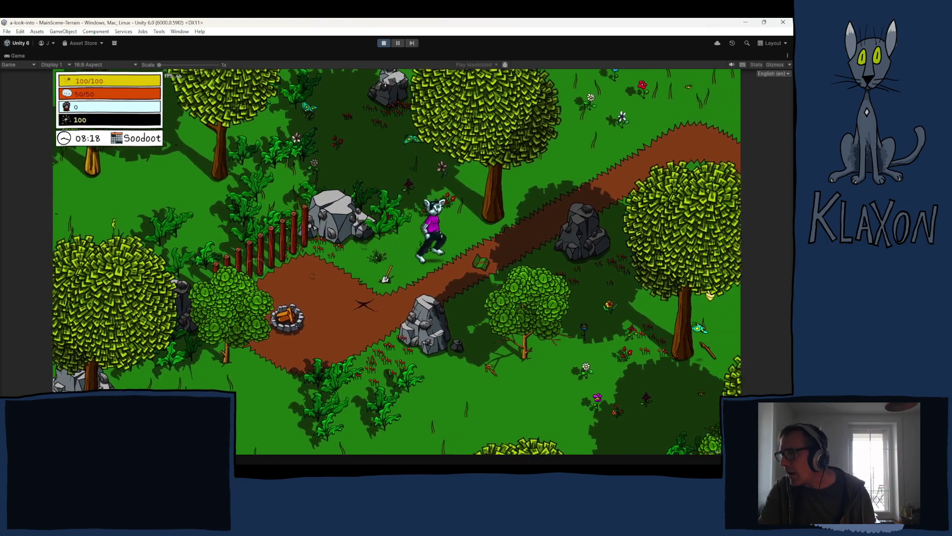
key(Tab)
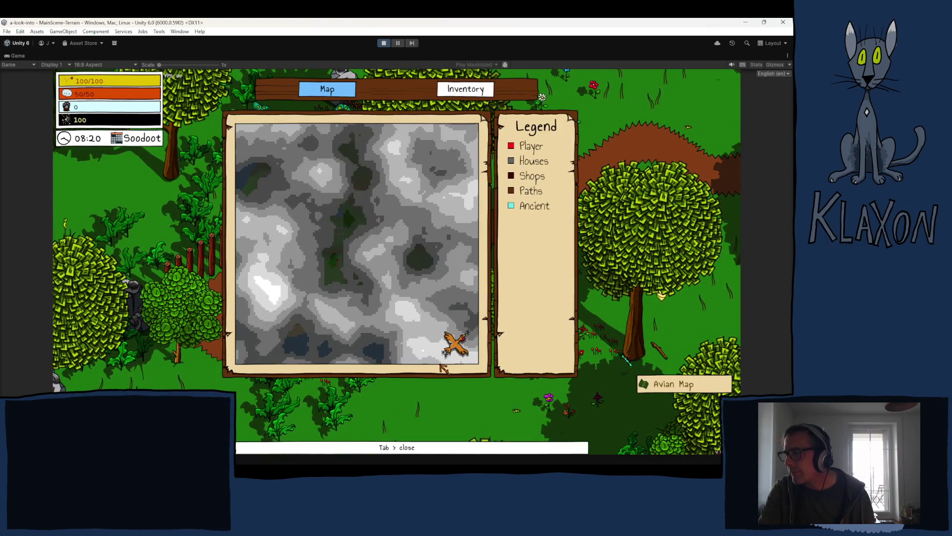
key(Tab)
key(w)
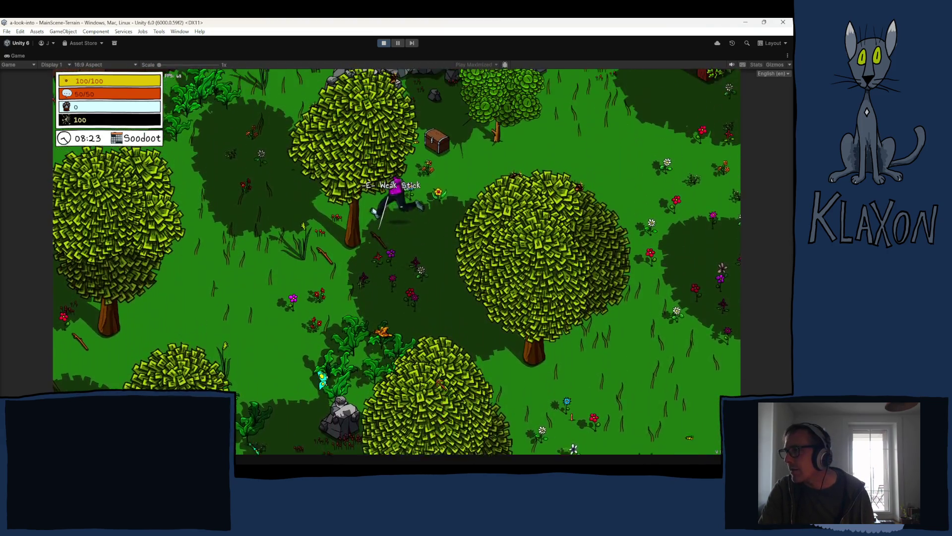
key(w)
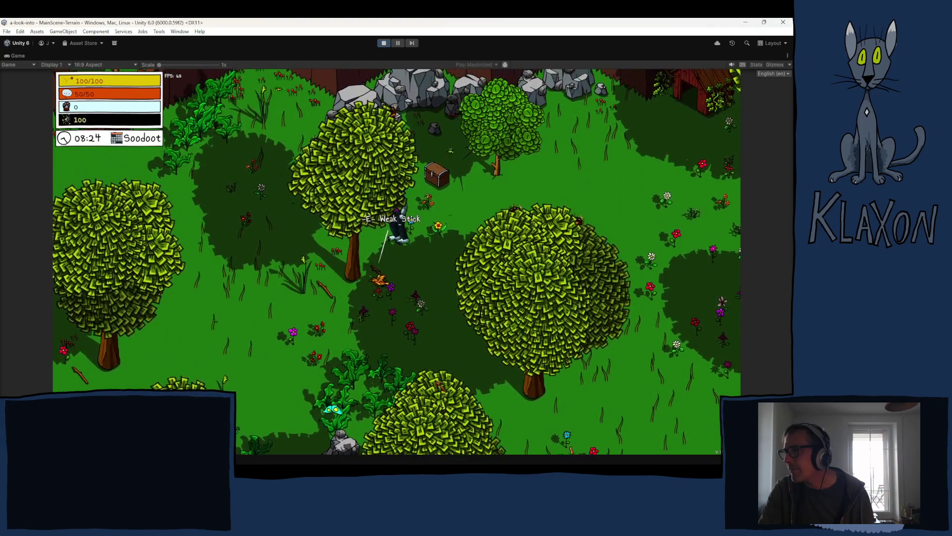
key(d)
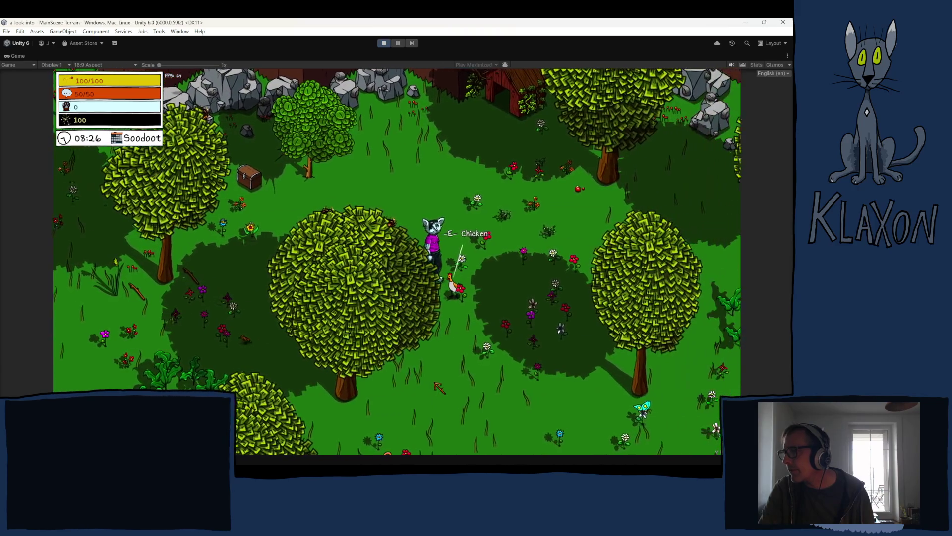
key(e)
key(space)
key(space)
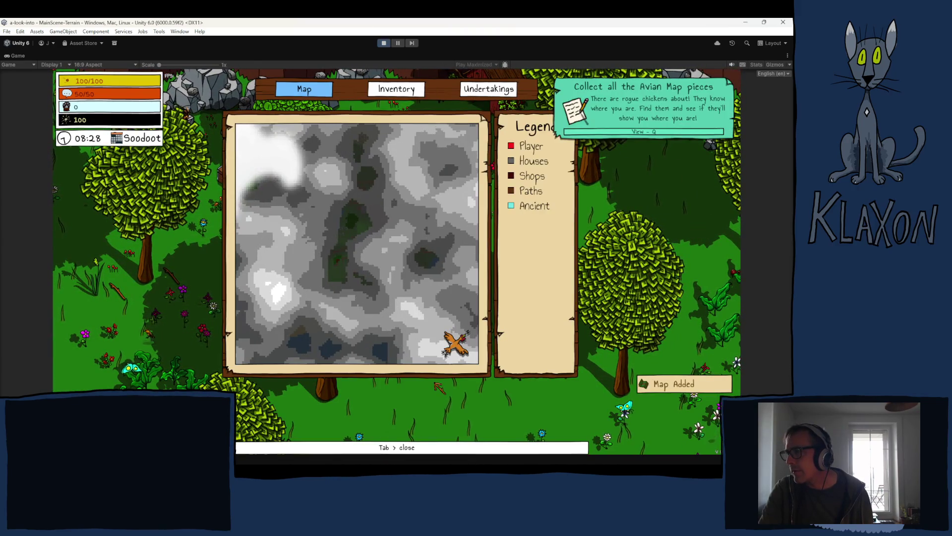
click(385, 43)
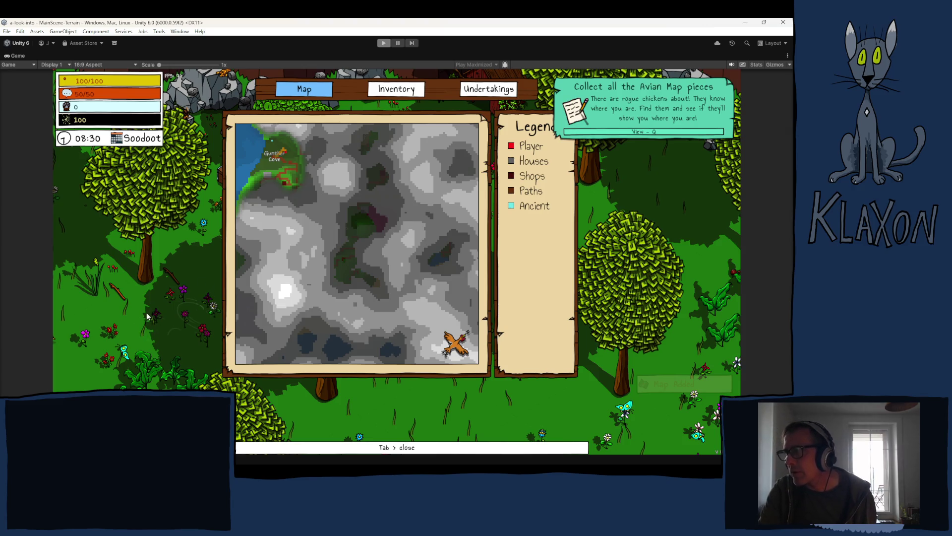
key(ctrl+p)
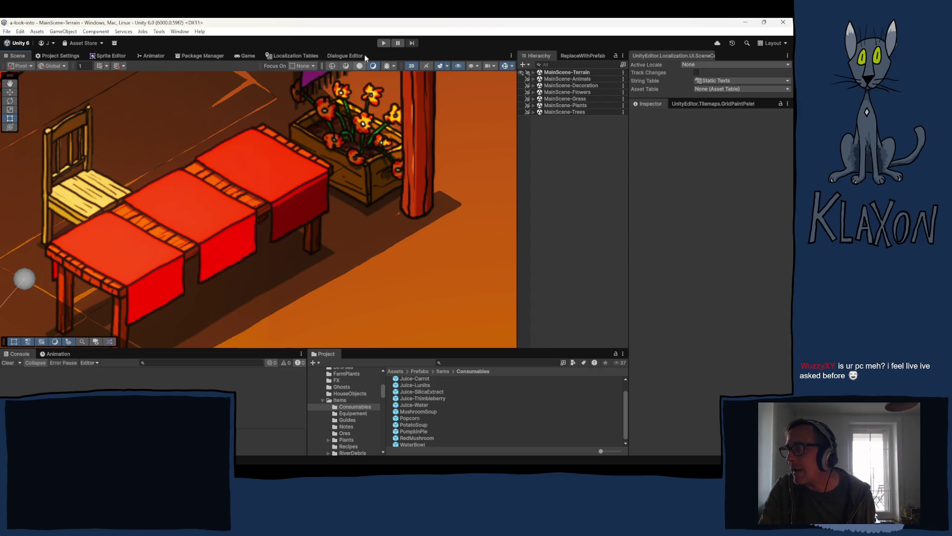
- Zoom and pan the Scene view past the barrel and stone box to the tall tree, bush and flowers
scroll(237, 240, down, 3)
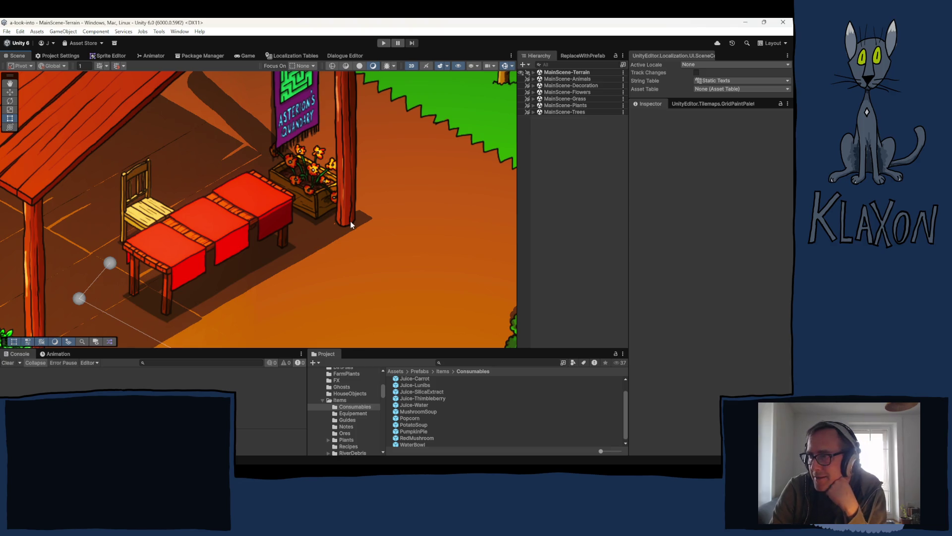
mouse_move(391, 221)
mouse_down()
mouse_move(260, 179)
mouse_move(304, 185)
mouse_up()
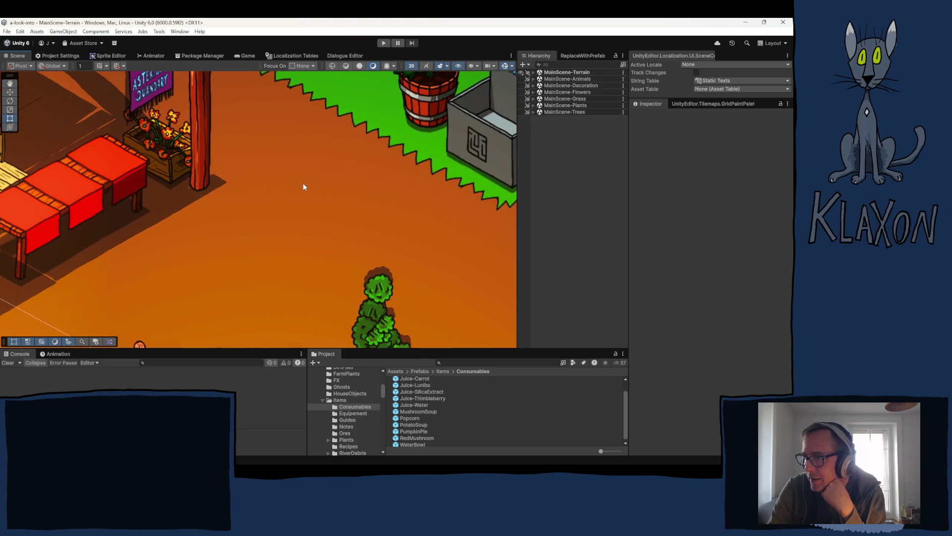
scroll(305, 186, down, 2)
scroll(306, 185, down, 2)
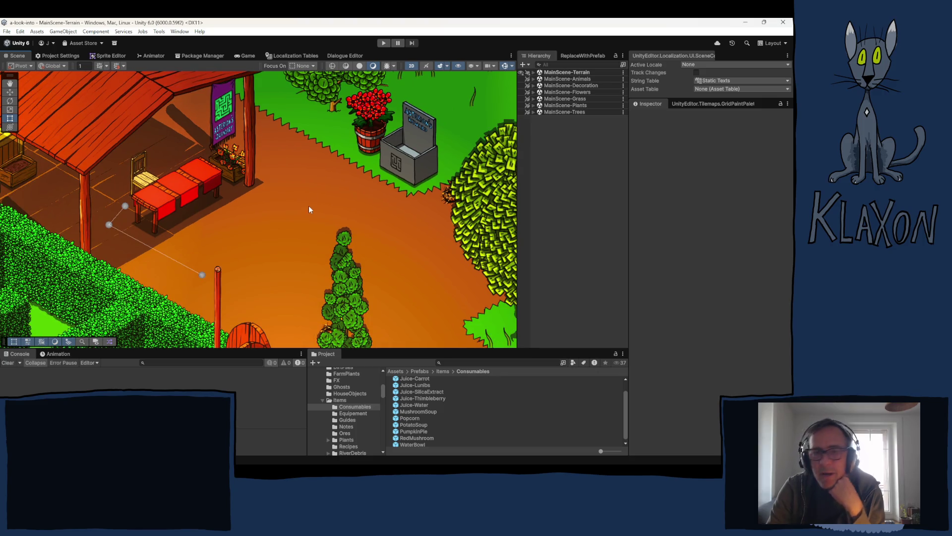
mouse_move(370, 218)
mouse_down()
mouse_move(281, 145)
mouse_move(288, 131)
mouse_up()
drag(340, 191, 331, 178)
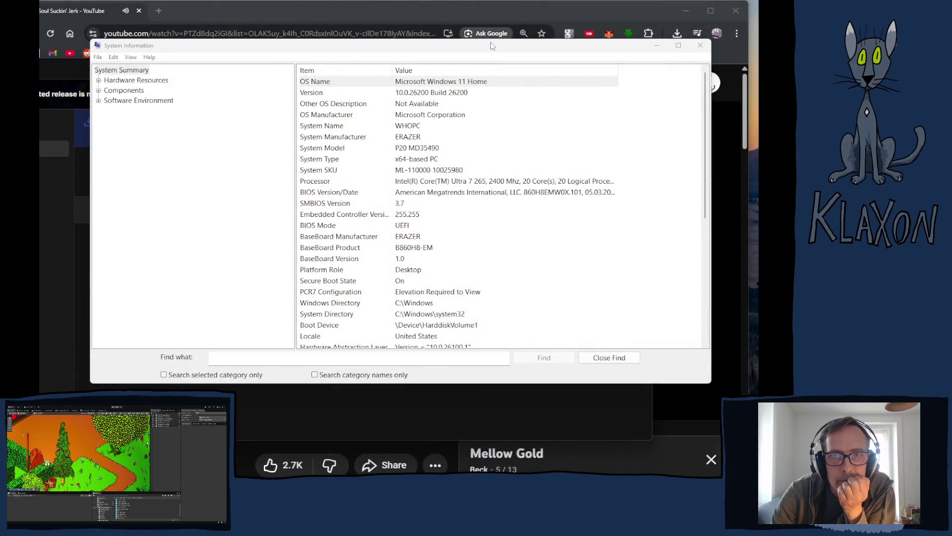
- Scroll up and down through the System Summary details
scroll(541, 225, down, 7)
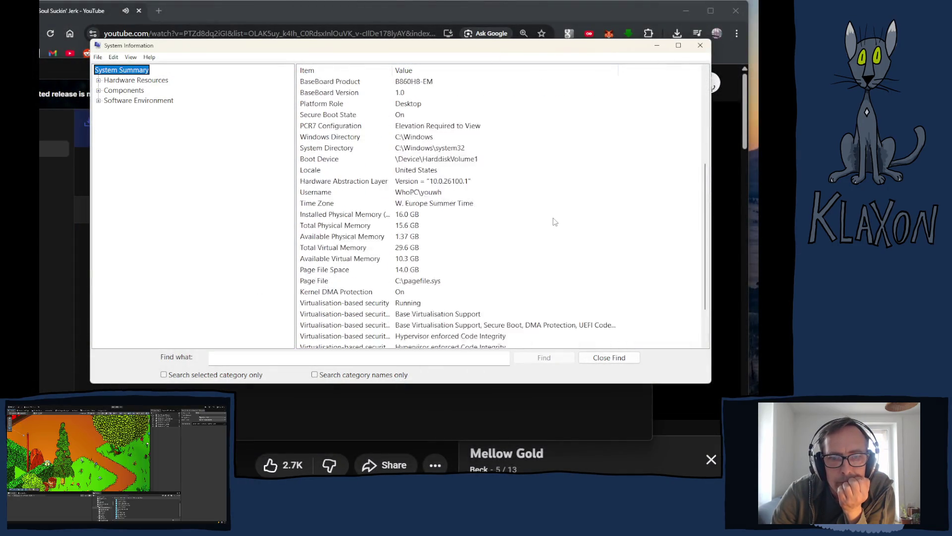
scroll(577, 222, up, 6)
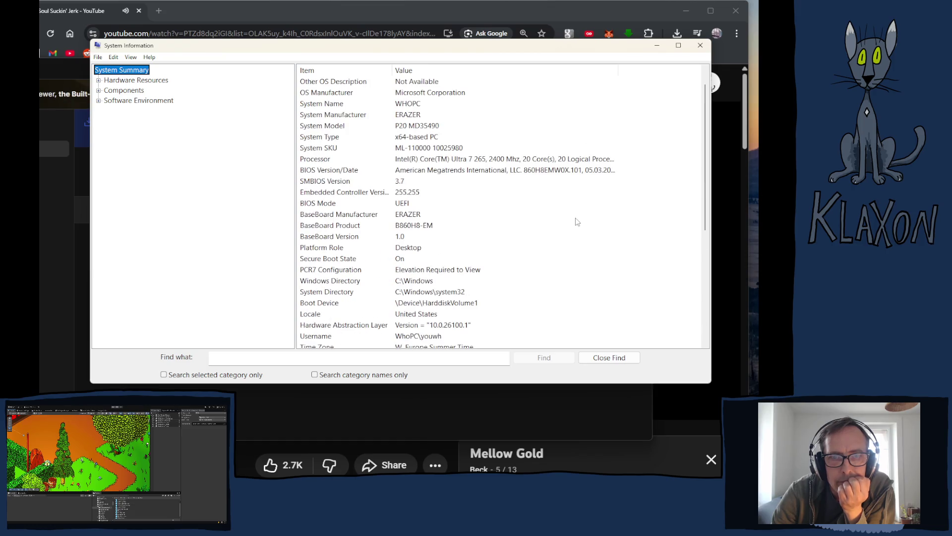
scroll(515, 199, up, 1)
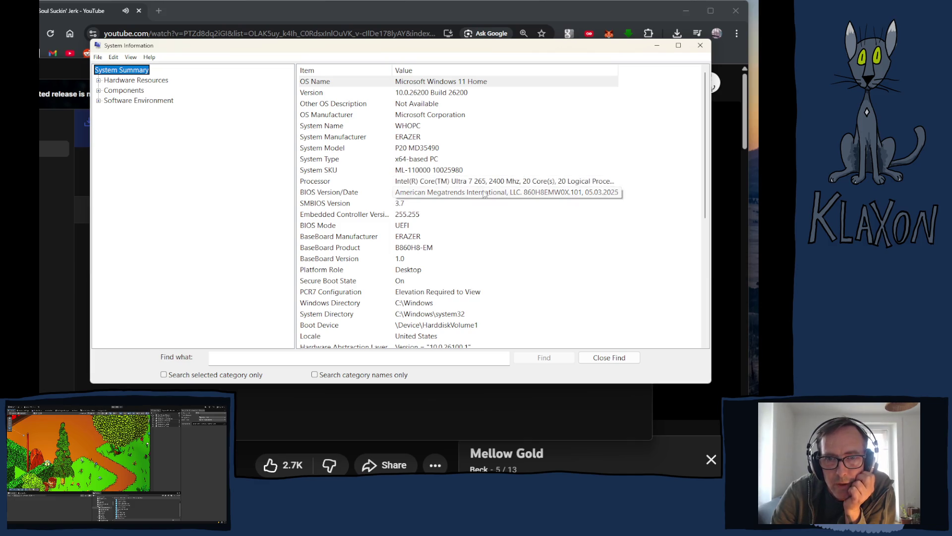
scroll(443, 237, down, 2)
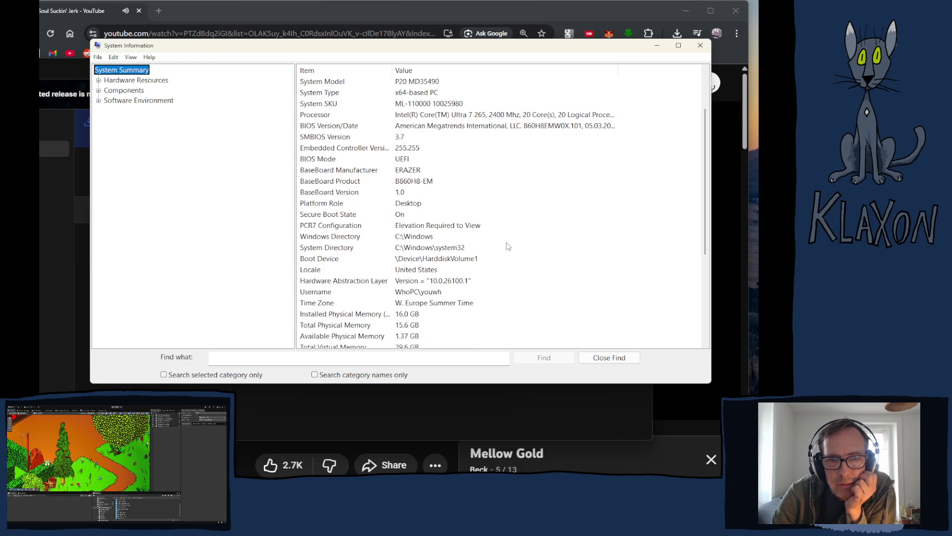
scroll(507, 246, down, 3)
scroll(507, 247, down, 2)
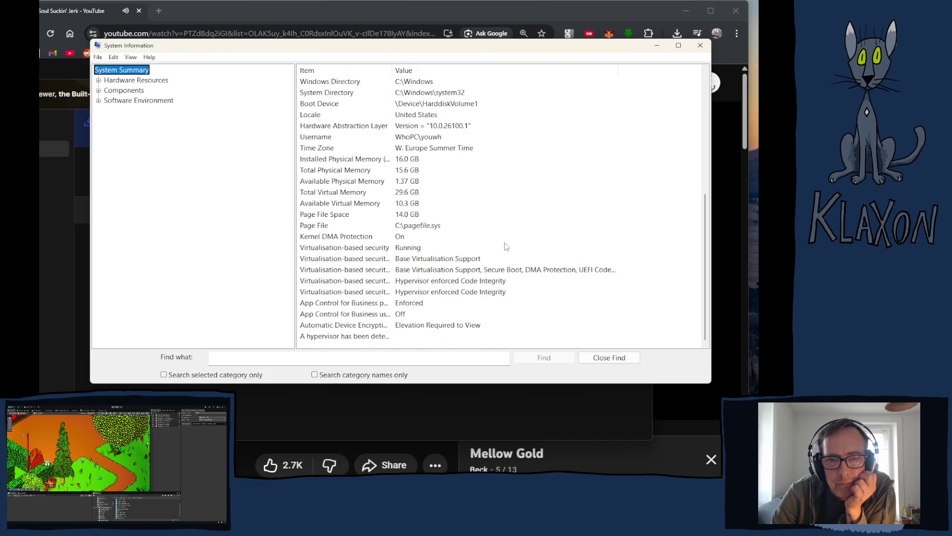
scroll(507, 246, up, 7)
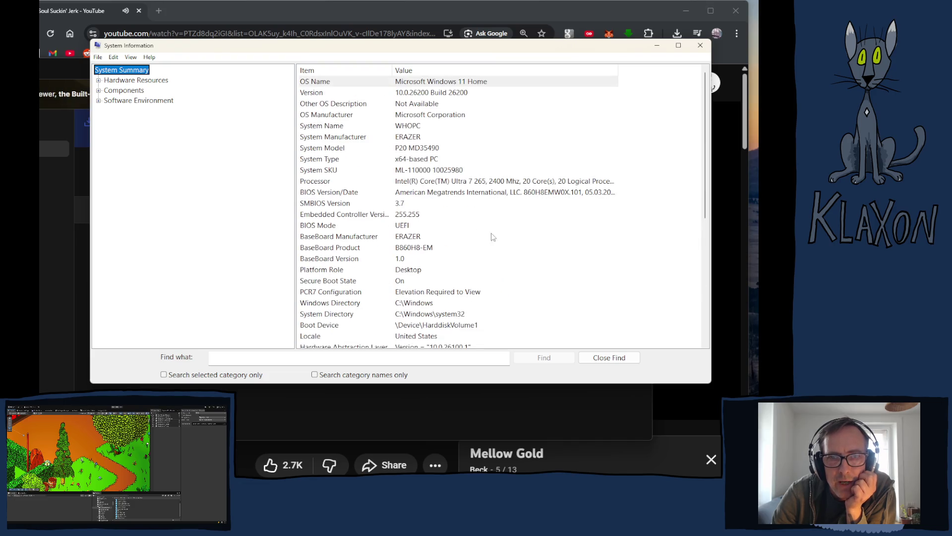
- Expand Hardware Resources and Components, view Software Environment, then return to System Summary
click(117, 81)
click(99, 80)
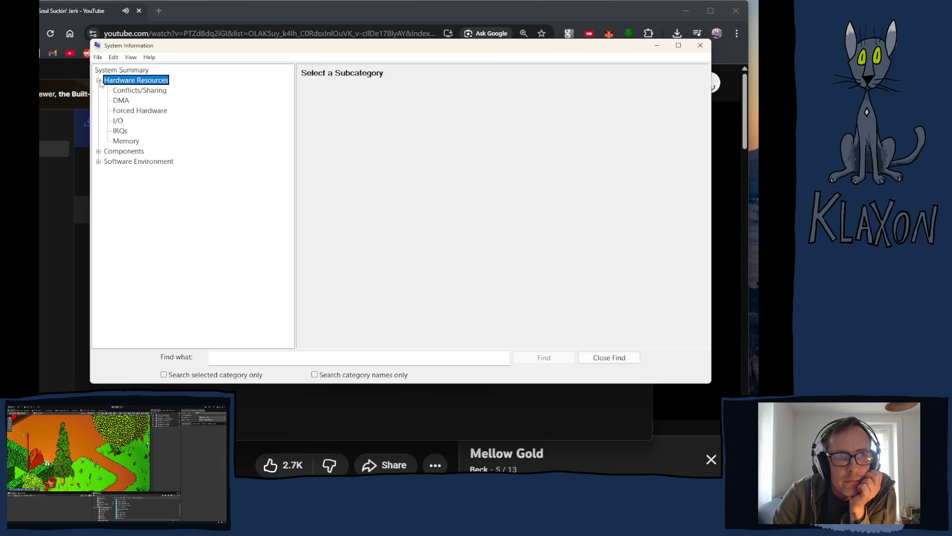
click(98, 152)
click(123, 152)
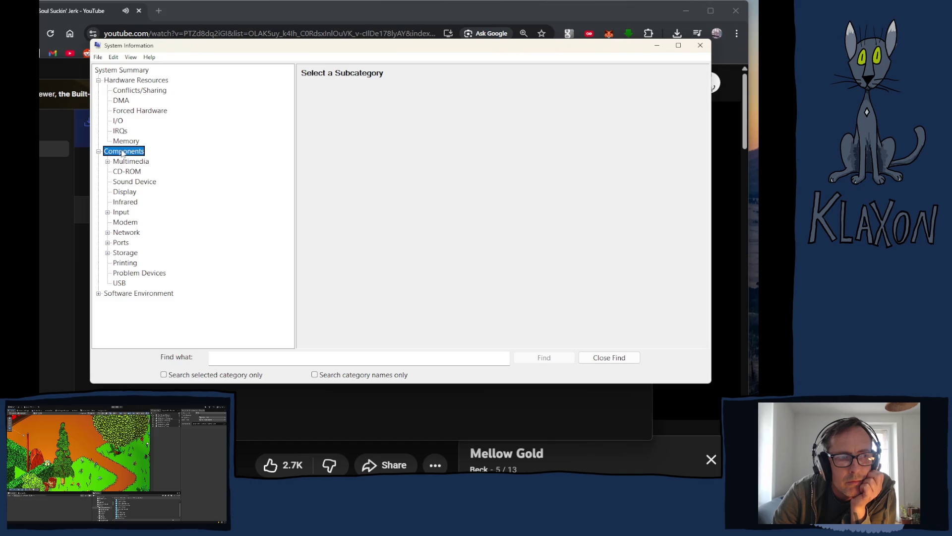
click(154, 296)
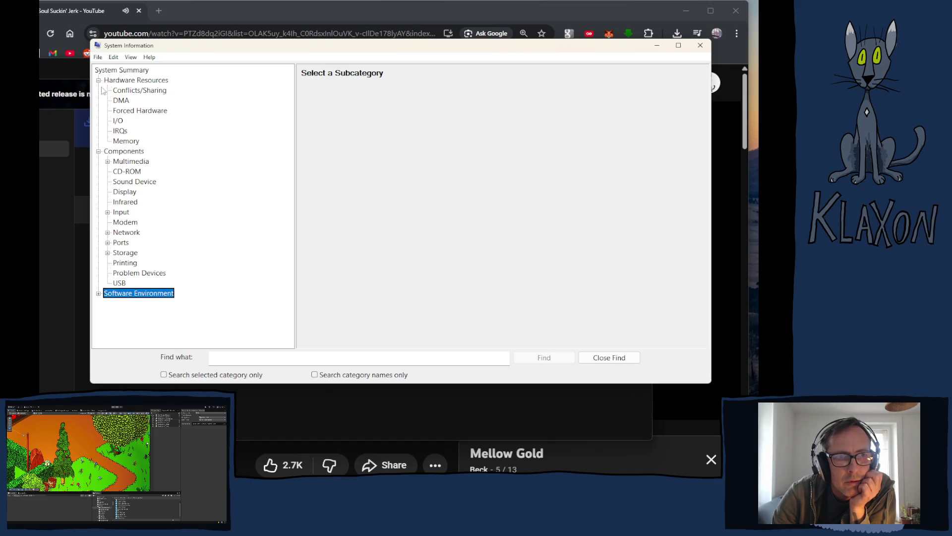
click(120, 72)
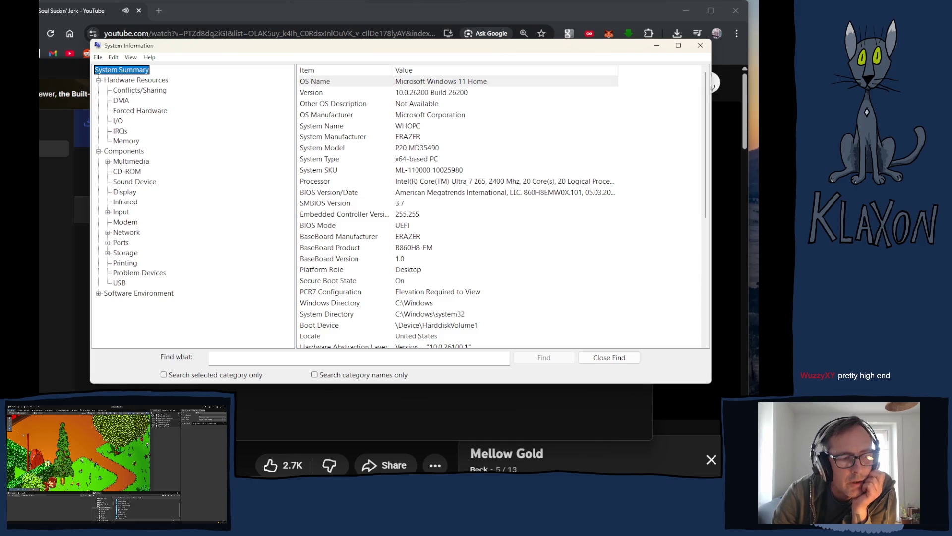
key(super)
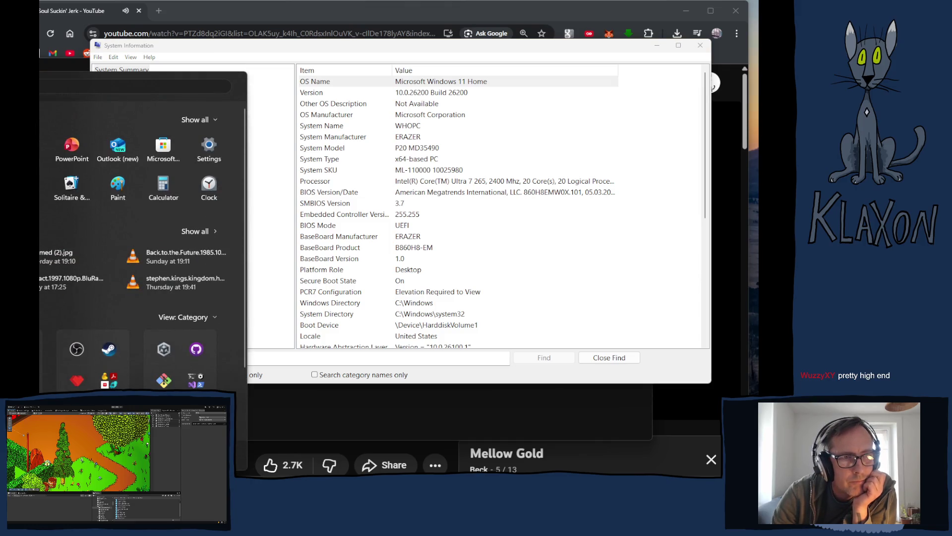
- Open Windows Settings at System > About and widen the window
click(209, 147)
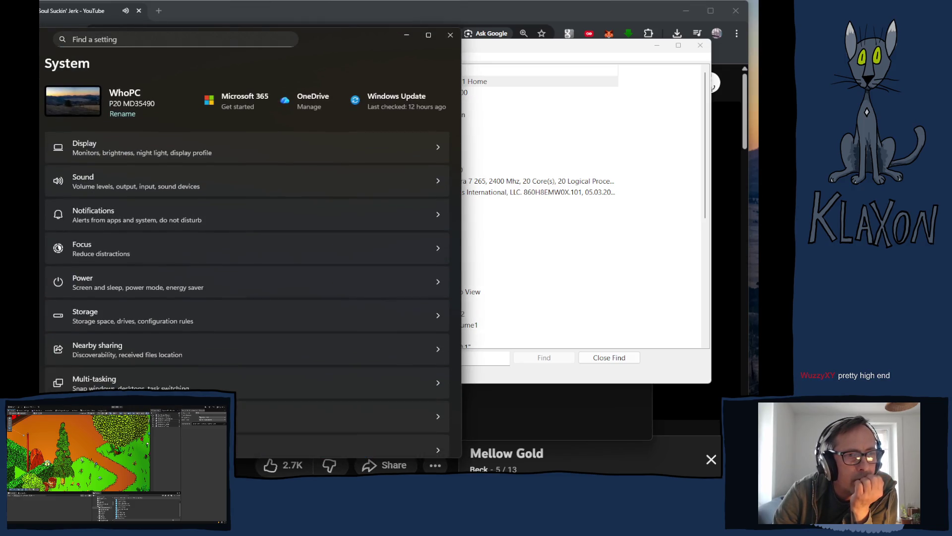
scroll(177, 368, down, 10)
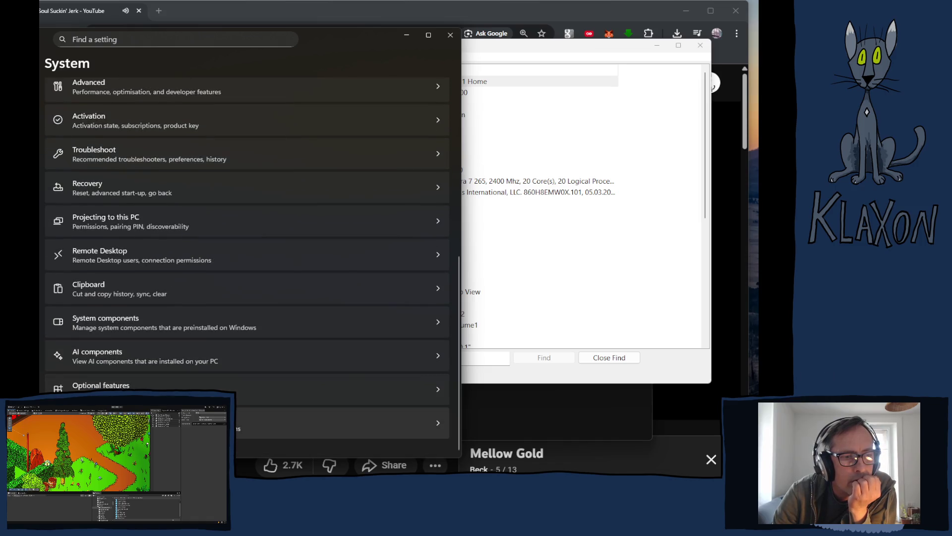
click(177, 423)
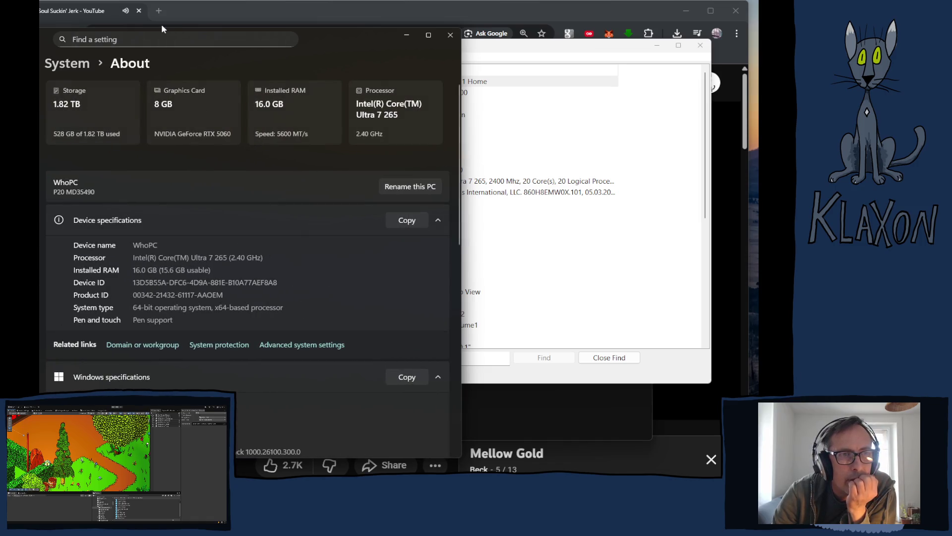
drag(114, 39, 202, 46)
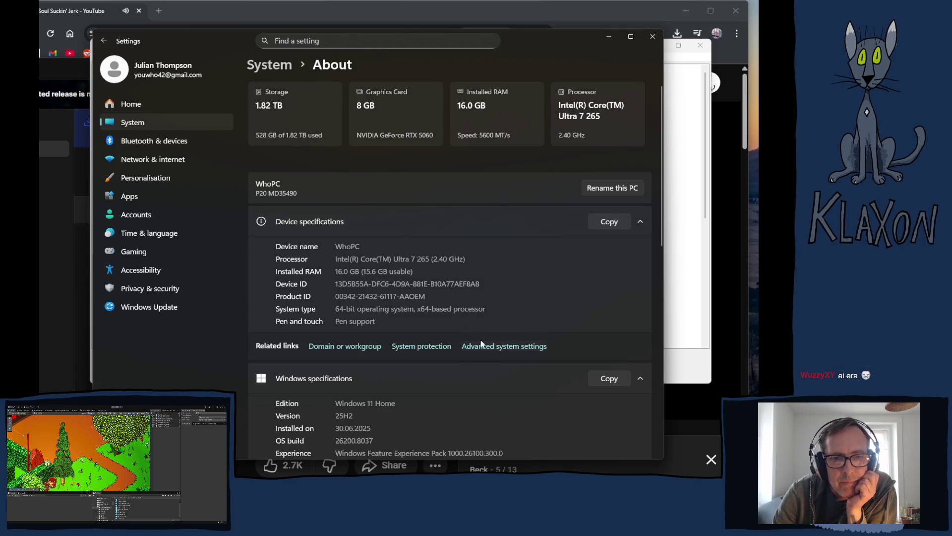
- Scroll through the device specifications (16 GB RAM, RTX 5060), then close Settings
scroll(479, 337, down, 7)
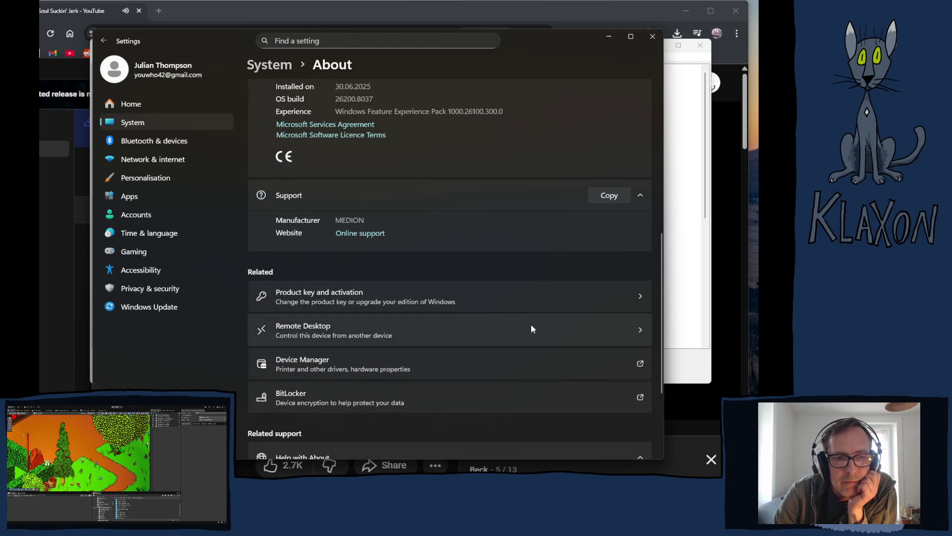
scroll(532, 327, down, 3)
scroll(531, 331, down, 1)
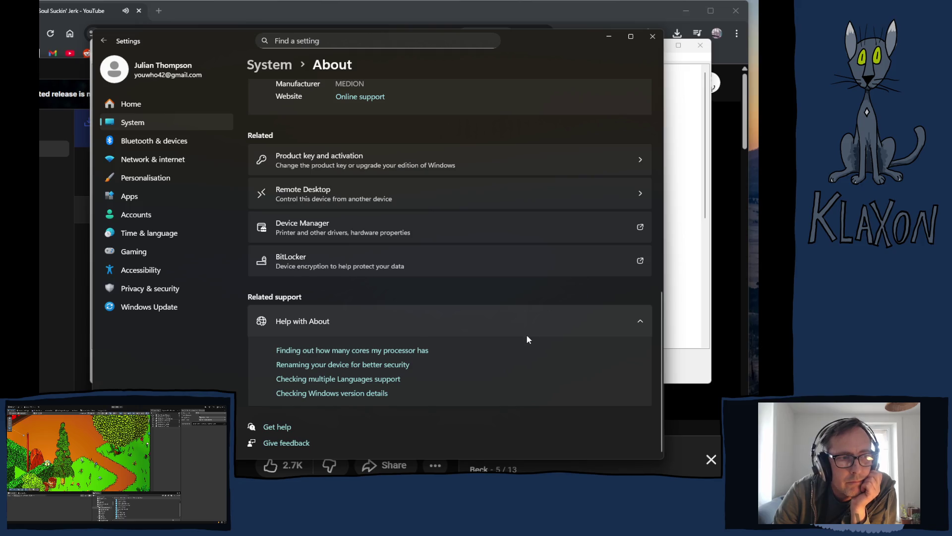
scroll(526, 335, up, 10)
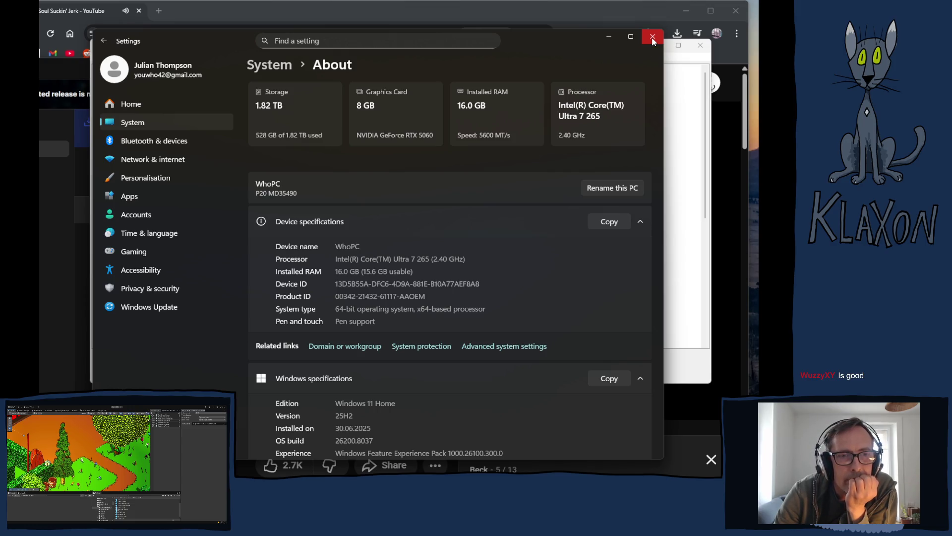
click(652, 41)
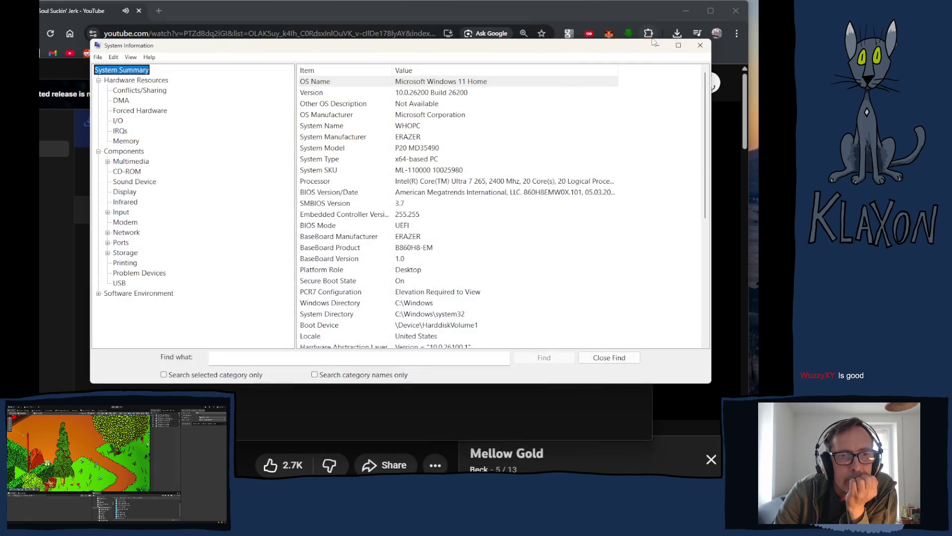
- Close System Information to reveal Unity's MainScene-Terrain scene
click(704, 44)
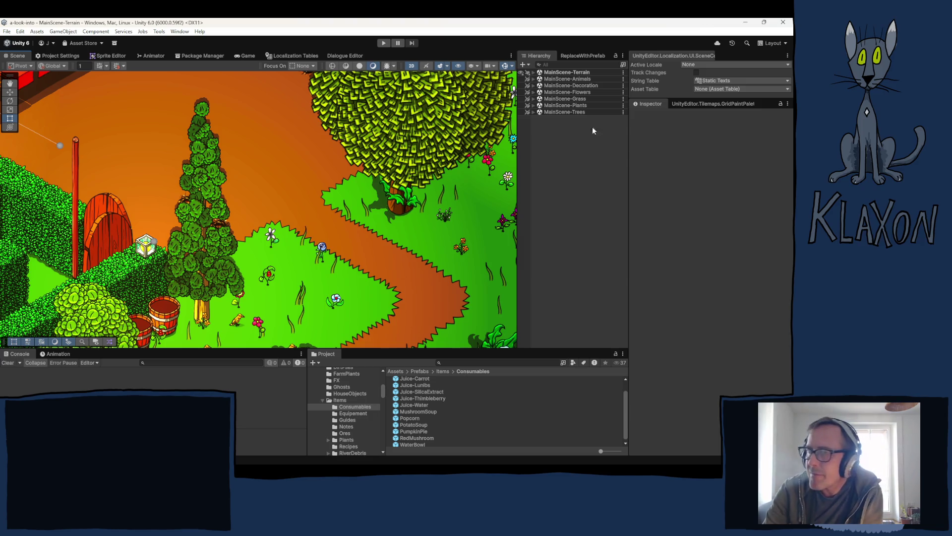
- Zoom out and pan across the map toward the trees
scroll(345, 222, down, 5)
scroll(342, 231, down, 3)
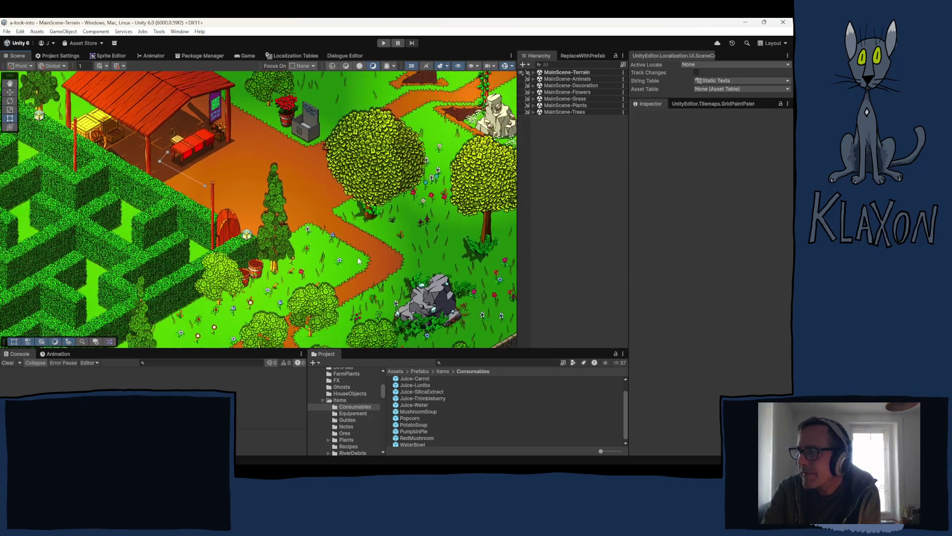
mouse_move(382, 292)
mouse_down()
mouse_move(665, 231)
mouse_move(606, 201)
mouse_move(397, 466)
mouse_move(372, 442)
mouse_move(379, 372)
mouse_move(344, 344)
mouse_up()
scroll(299, 277, up, 5)
drag(300, 277, 247, 243)
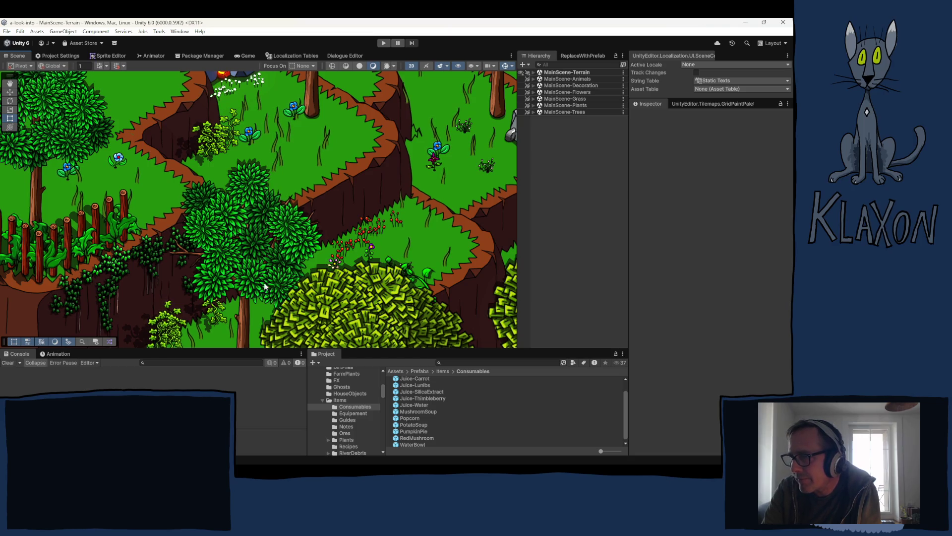
- Pan past the red area to the yellow zone with the purple tree, backpack and red boot
scroll(266, 268, down, 4)
scroll(265, 265, down, 5)
scroll(272, 229, up, 5)
scroll(237, 214, up, 2)
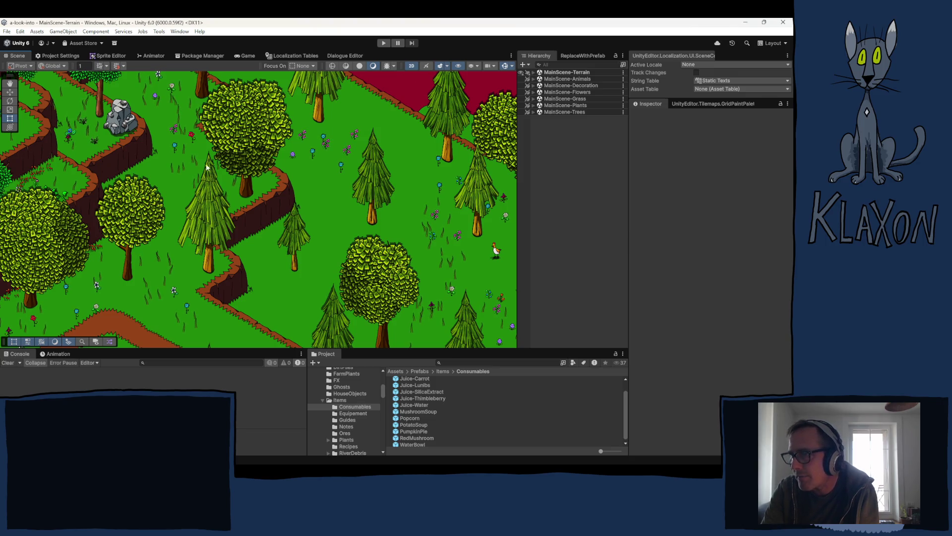
mouse_move(282, 197)
mouse_down()
mouse_move(277, 208)
mouse_move(281, 187)
mouse_up()
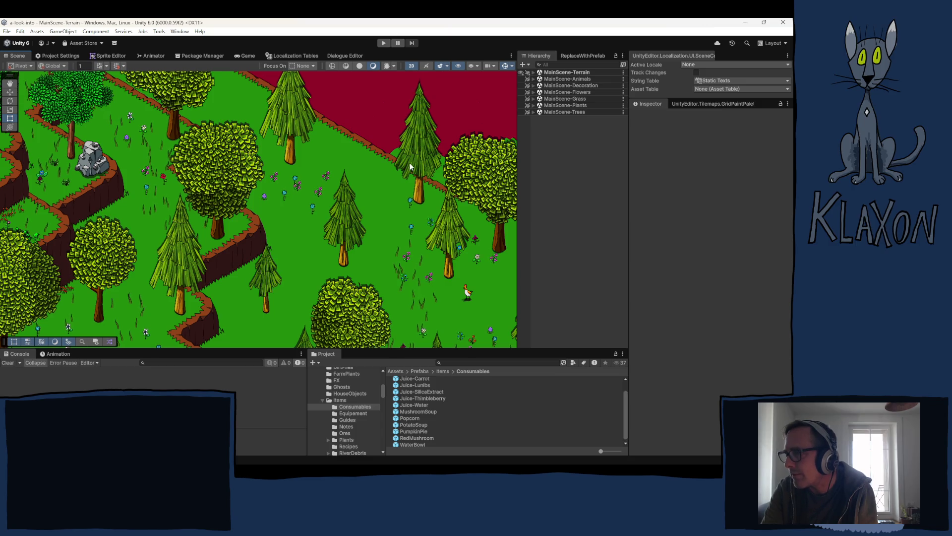
key(Down)
key(Right)
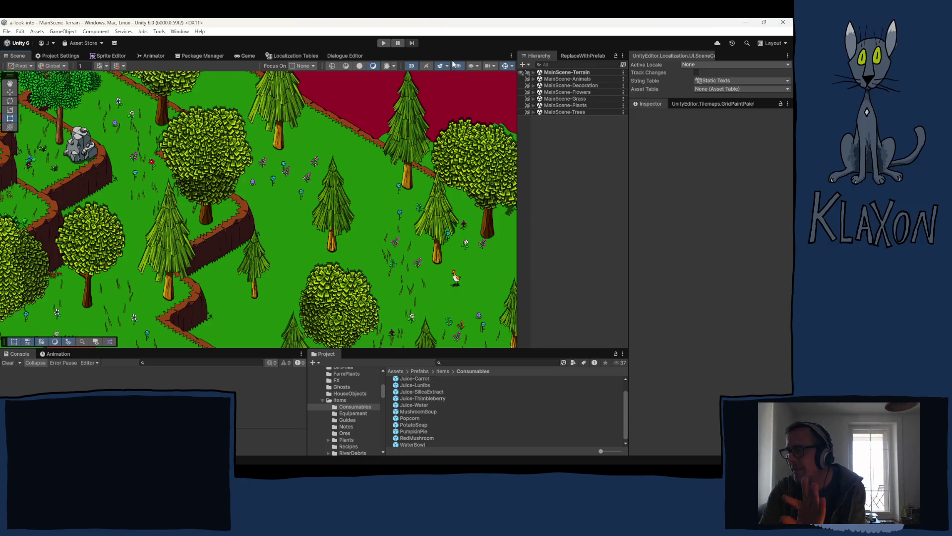
mouse_move(377, 247)
mouse_down()
mouse_move(298, 80)
mouse_move(724, 118)
mouse_move(726, 88)
mouse_move(627, 409)
mouse_move(665, 302)
mouse_move(456, 357)
mouse_up()
scroll(270, 228, up, 10)
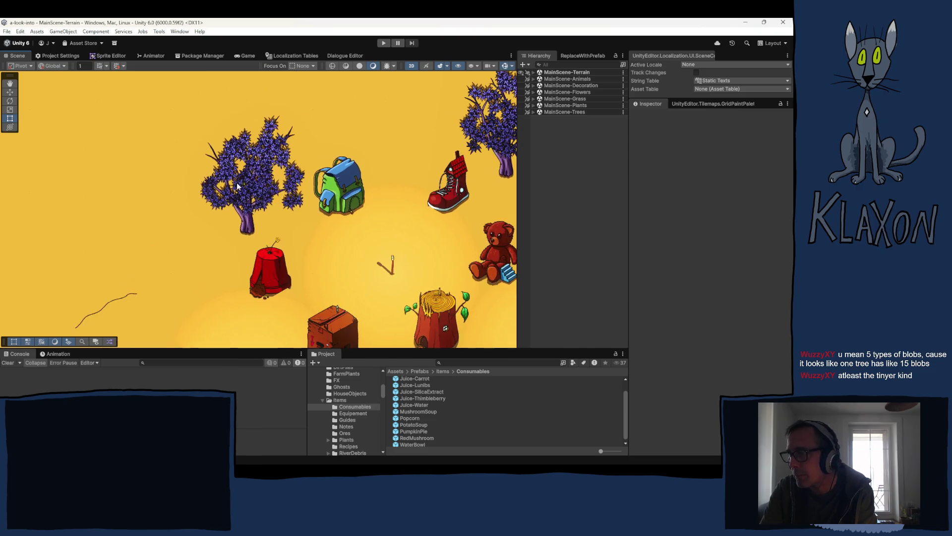
- Zoom in on the purple tree, then pan to the pine-tree plateau with grey rocks and cliffs
scroll(221, 226, down, 2)
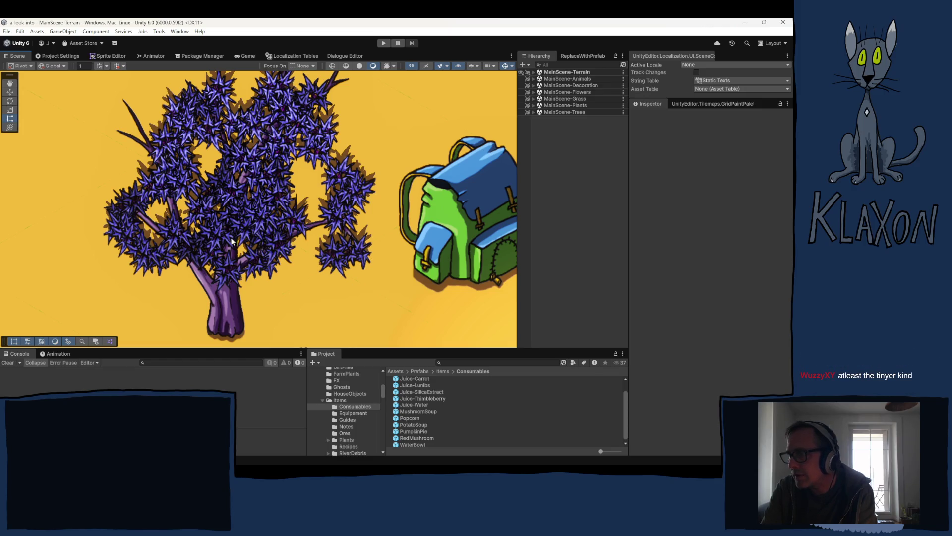
scroll(283, 243, down, 4)
scroll(283, 246, down, 3)
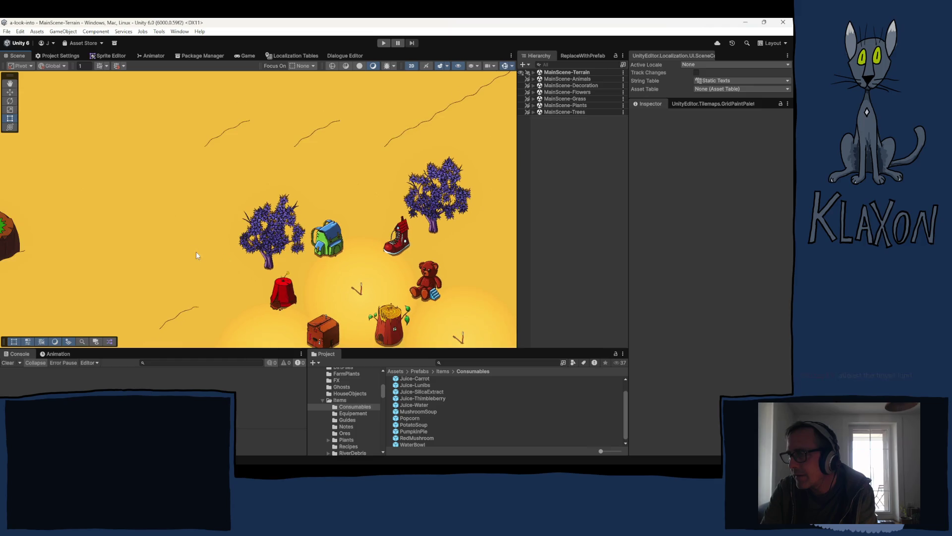
drag(282, 247, 396, 224)
scroll(397, 223, up, 6)
scroll(481, 270, down, 3)
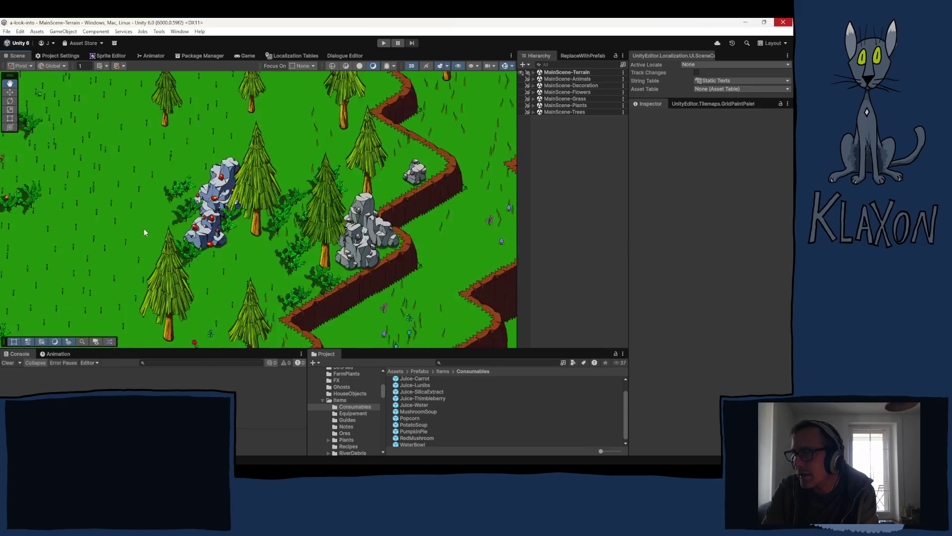
- Pan across the map to the pond and adjust the zoom
scroll(124, 298, down, 3)
mouse_move(124, 297)
mouse_down()
mouse_move(74, 248)
mouse_move(22, 219)
mouse_move(17, 88)
mouse_up()
scroll(22, 219, up, 3)
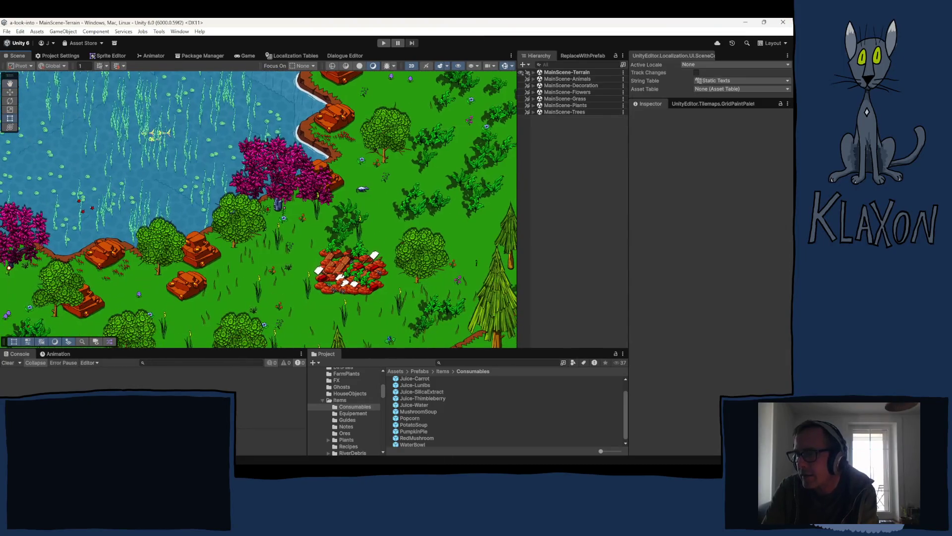
scroll(296, 127, up, 5)
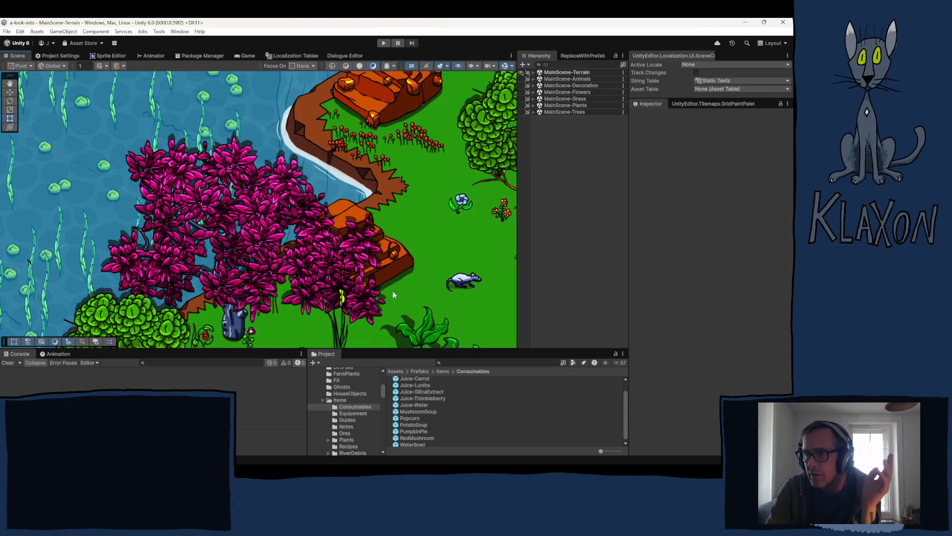
scroll(295, 201, down, 5)
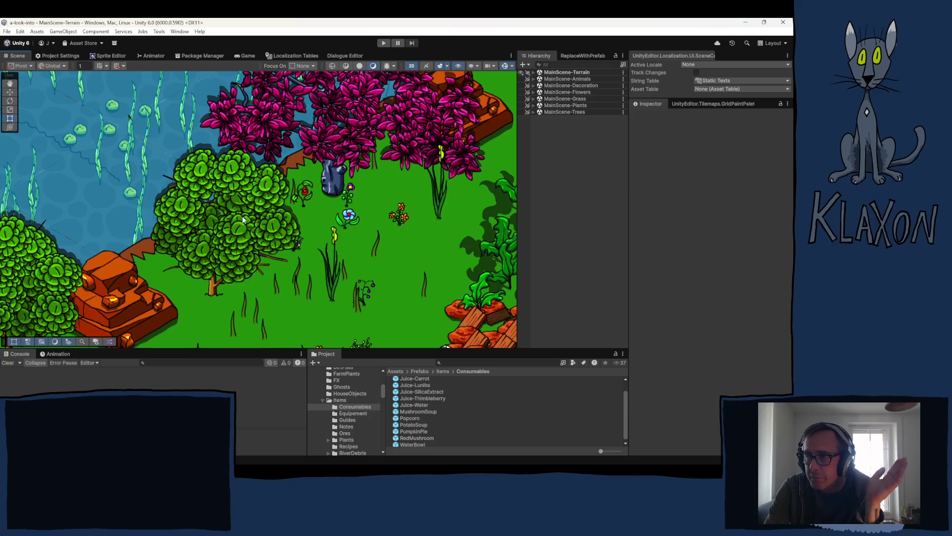
- Pan along the lakeshore's pink trees, then shift up-right to the purple biome and pool
drag(140, 289, 283, 214)
drag(168, 237, 180, 248)
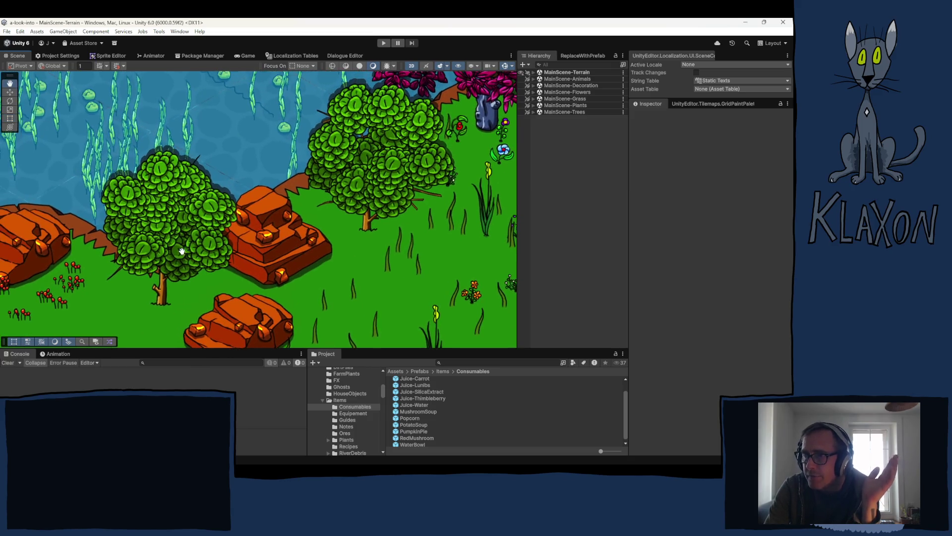
scroll(222, 195, down, 5)
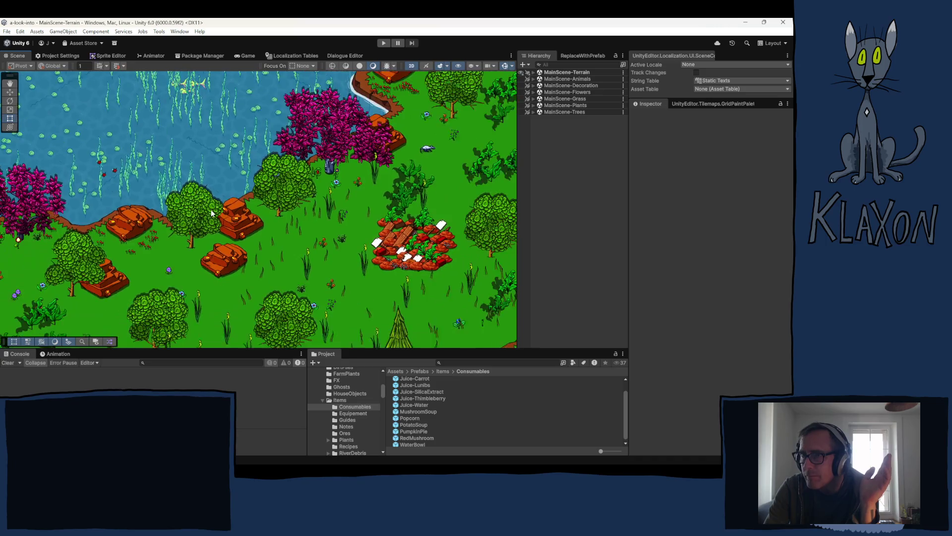
mouse_move(278, 218)
mouse_down()
mouse_move(278, 192)
mouse_move(300, 208)
mouse_up()
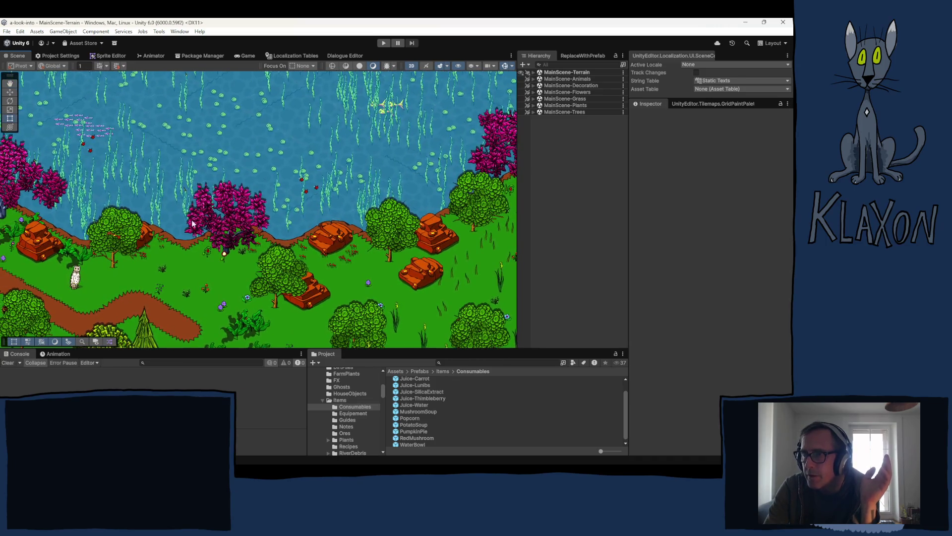
scroll(221, 225, up, 5)
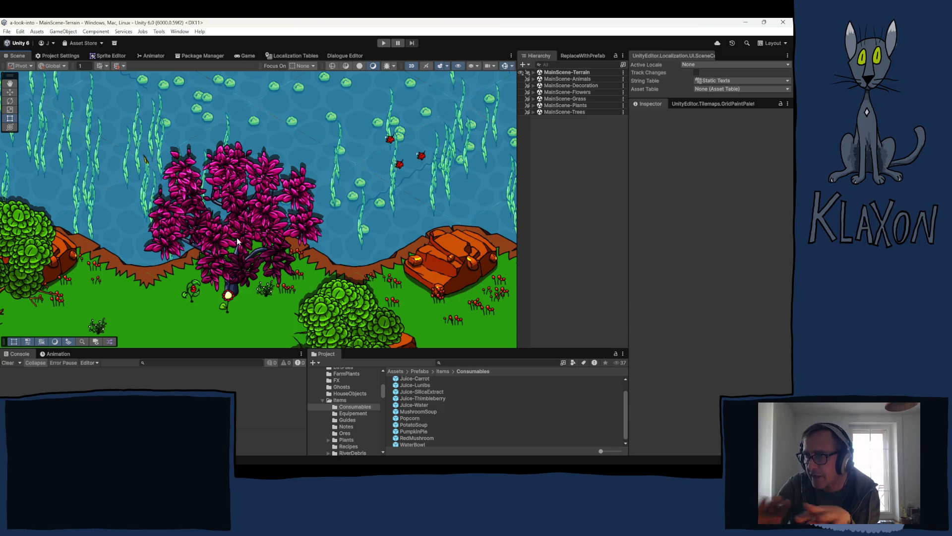
scroll(204, 232, down, 6)
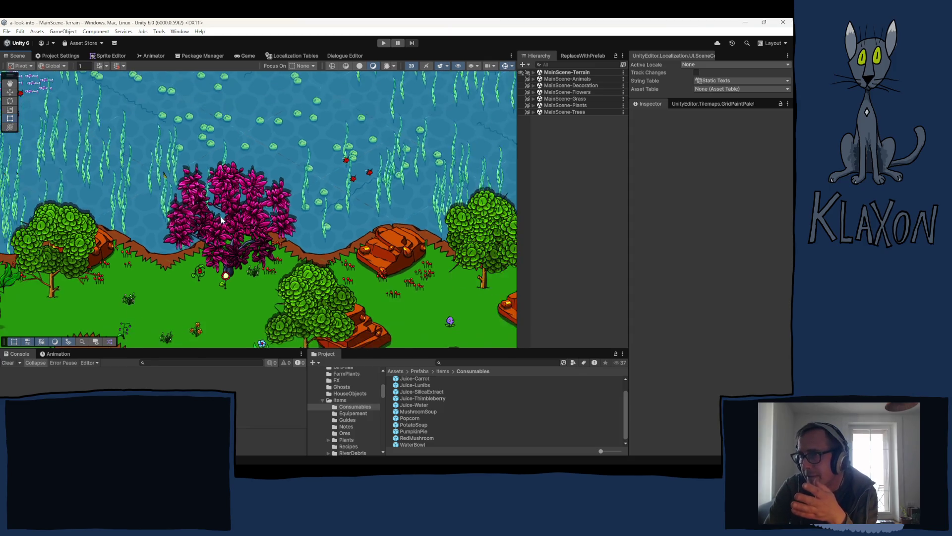
scroll(165, 211, down, 5)
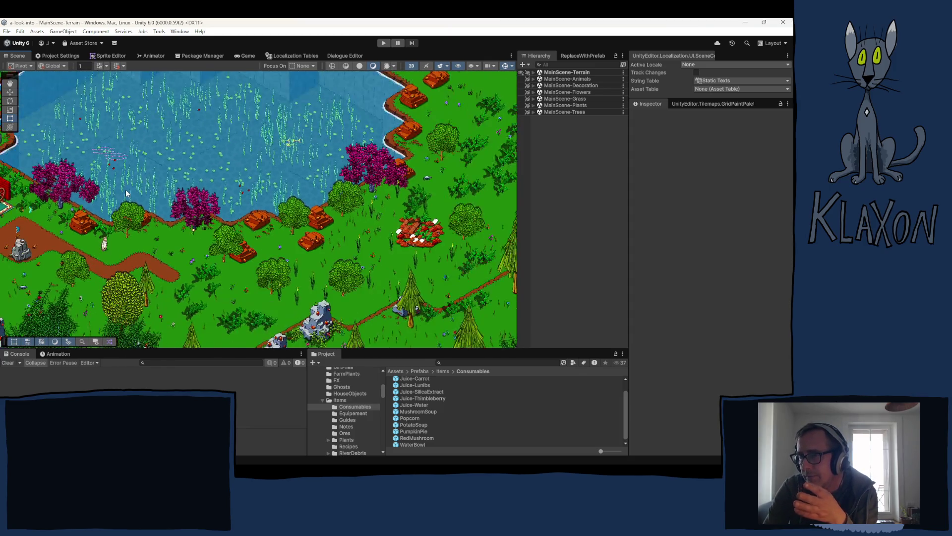
drag(191, 202, 263, 84)
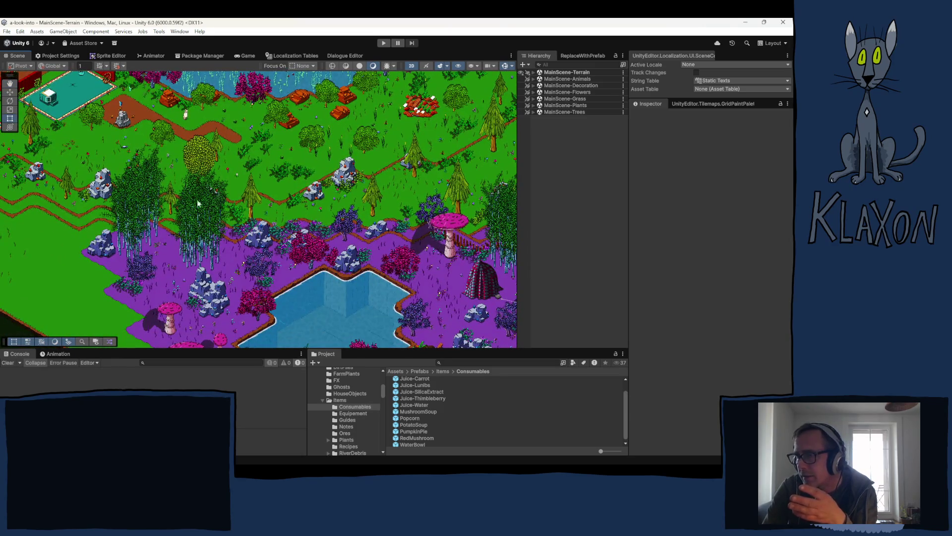
- Center the purple biome, bringing its blue rocks and farm patch into view
drag(511, 209, 409, 202)
scroll(410, 204, up, 6)
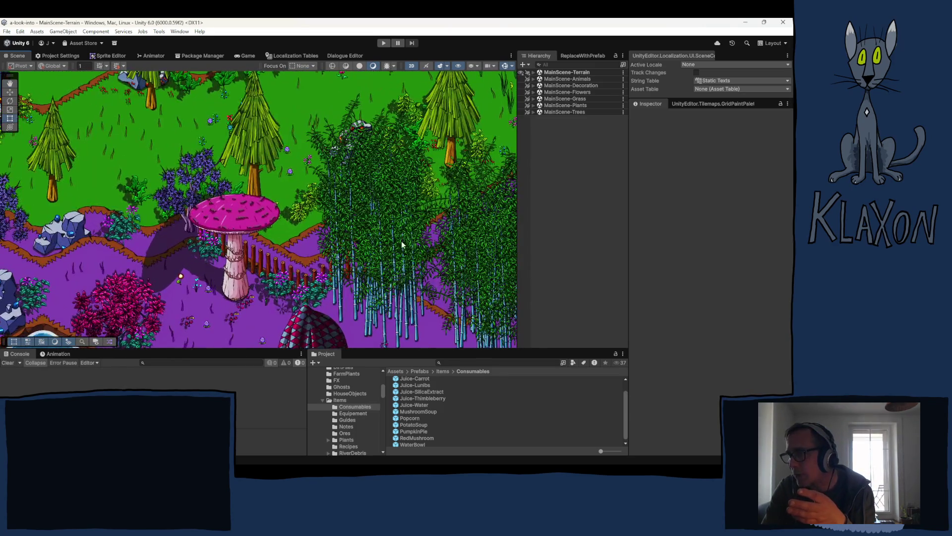
mouse_move(350, 228)
mouse_down()
mouse_move(206, 218)
mouse_move(163, 233)
mouse_move(158, 259)
mouse_move(158, 250)
mouse_up()
mouse_move(387, 149)
mouse_down()
mouse_move(249, 228)
mouse_move(228, 228)
mouse_up()
drag(427, 199, 348, 243)
scroll(278, 160, up, 5)
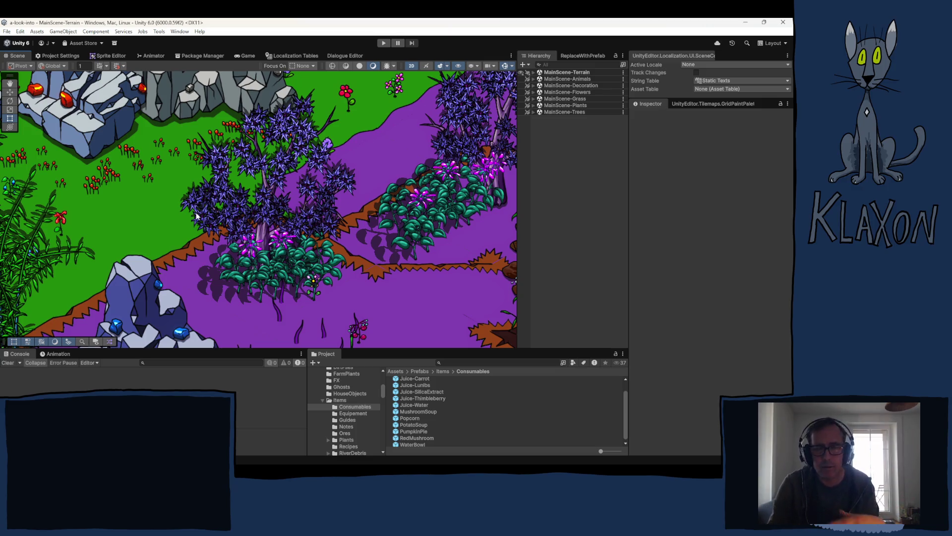
- Explore the bamboo grove, blue rock and farm plot up close with arrow keys and the Hand tool
scroll(209, 214, down, 2)
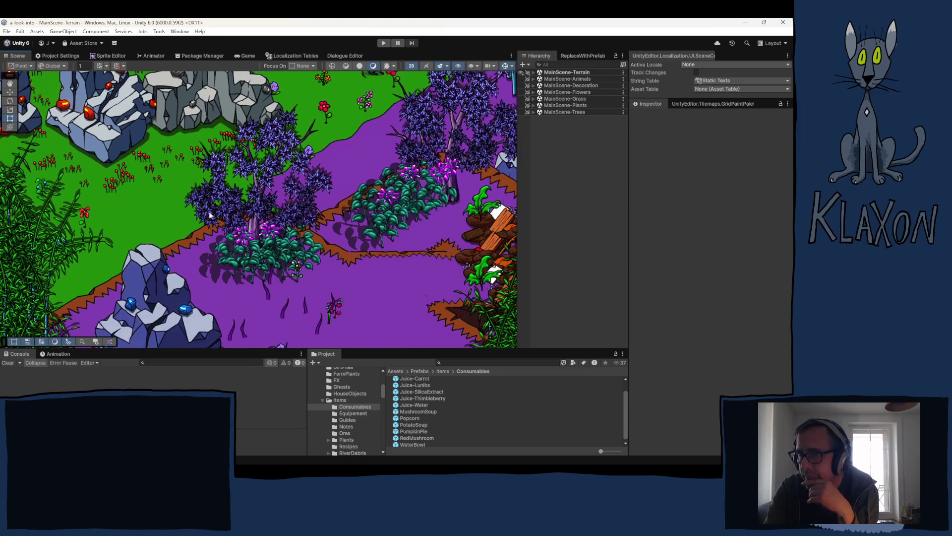
key(Down)
key(Left)
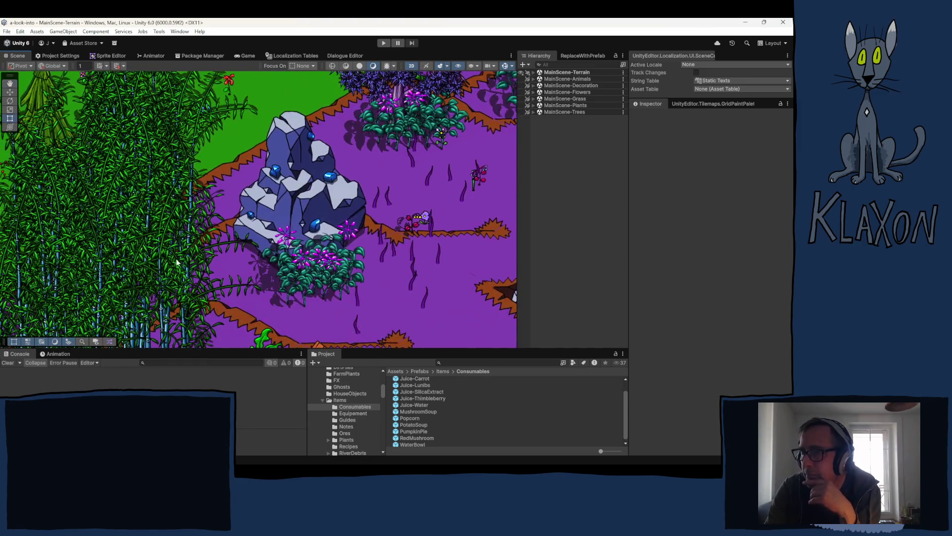
scroll(189, 181, down, 1)
key(Down)
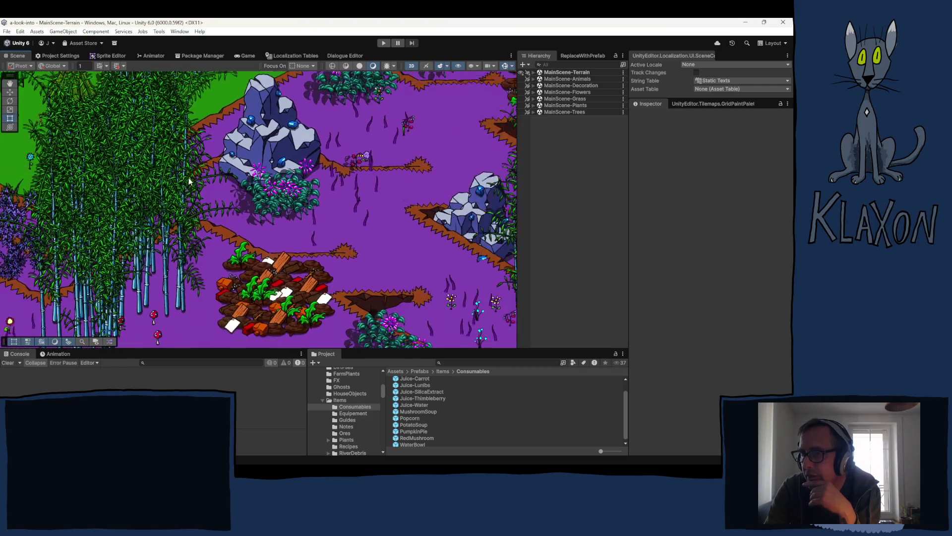
key(Down)
key(Left)
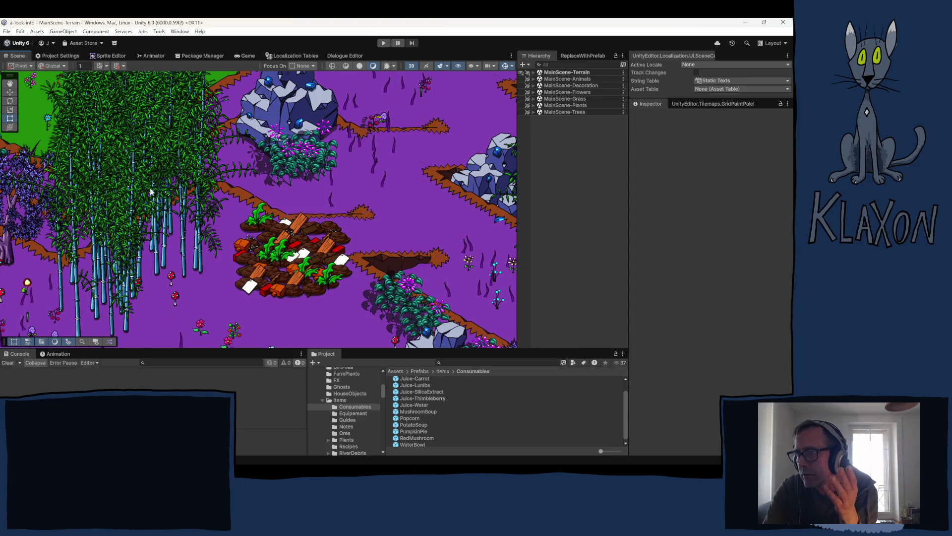
scroll(154, 188, up, 5)
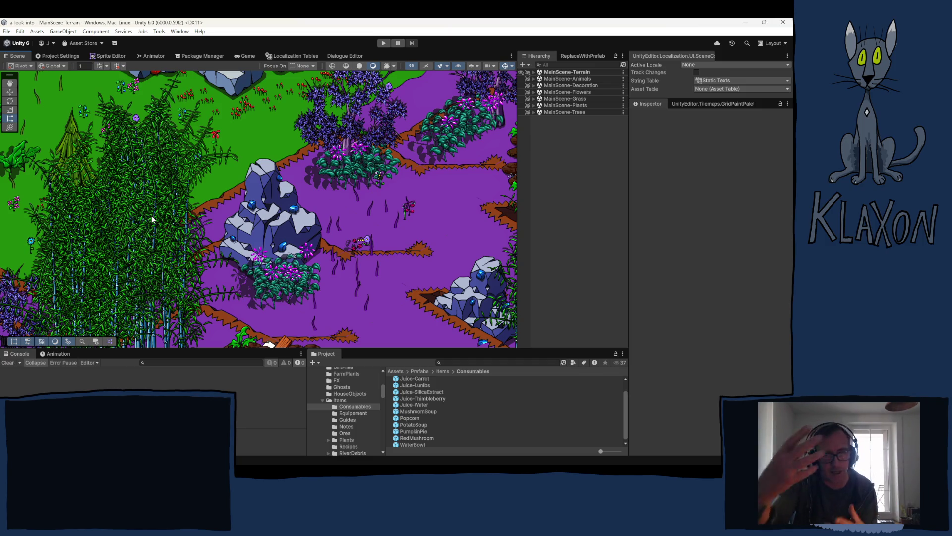
key(q)
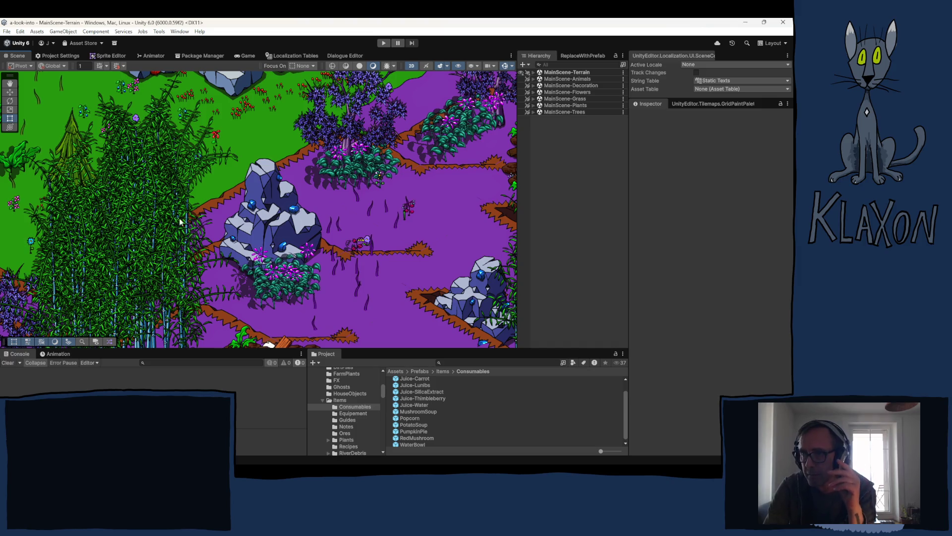
mouse_move(386, 234)
mouse_down()
mouse_move(335, 197)
mouse_move(275, 189)
mouse_up()
- Pan along the cliff and zoom onto the green vines hanging over the yellow sand
key(t)
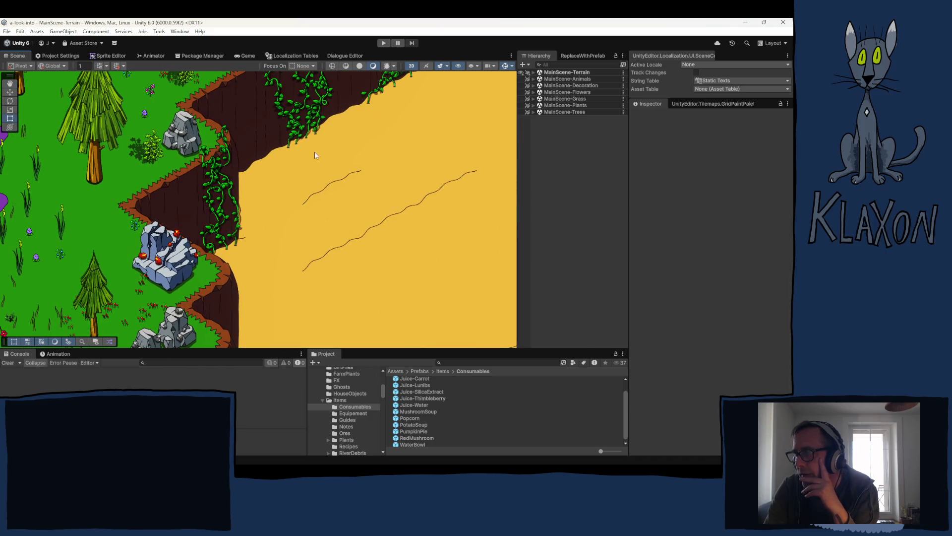
drag(315, 155, 280, 141)
scroll(223, 149, up, 4)
mouse_move(222, 159)
mouse_down()
mouse_move(187, 187)
mouse_move(185, 161)
mouse_move(191, 240)
mouse_up()
scroll(185, 192, down, 2)
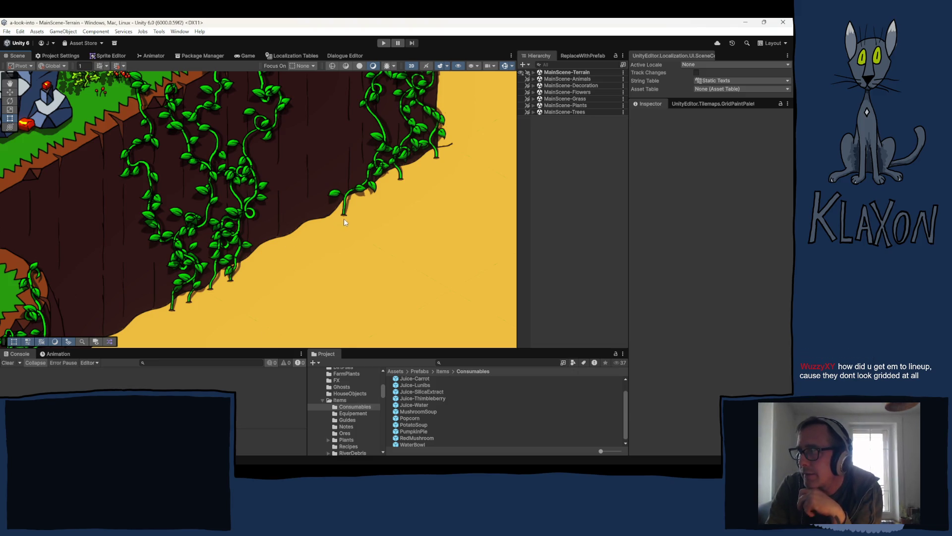
scroll(325, 242, right, 3)
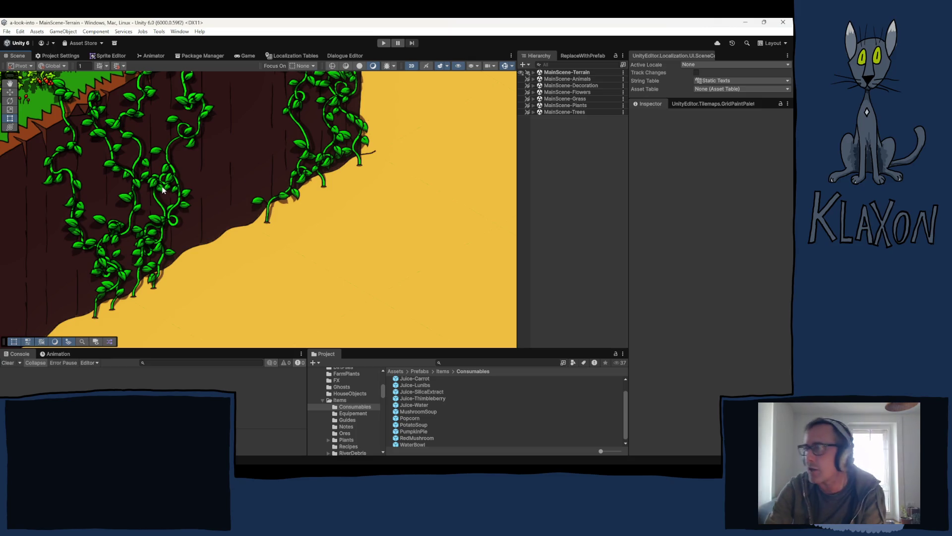
- Expand MainScene-Plants > GeneratedVines and frame the CliffPlant3 vine in the scene
click(534, 105)
click(539, 118)
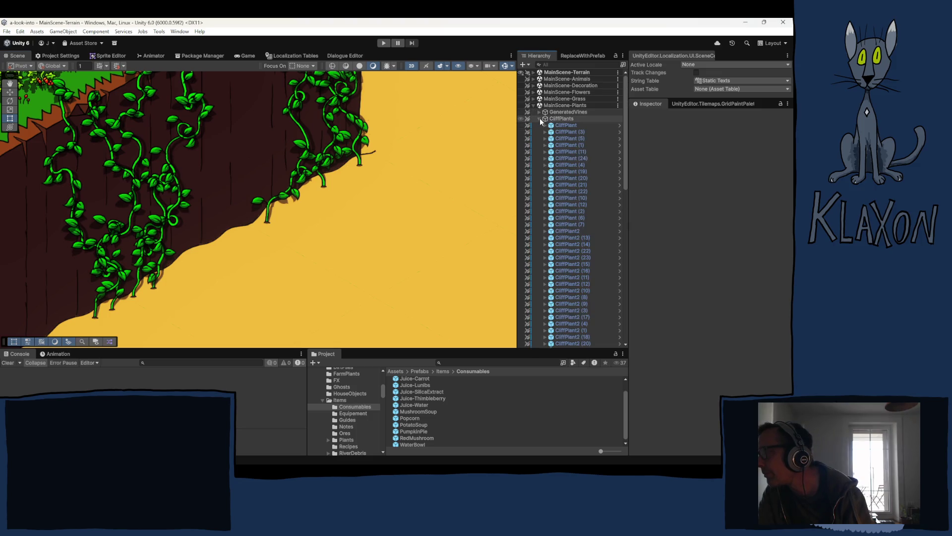
click(540, 119)
click(540, 111)
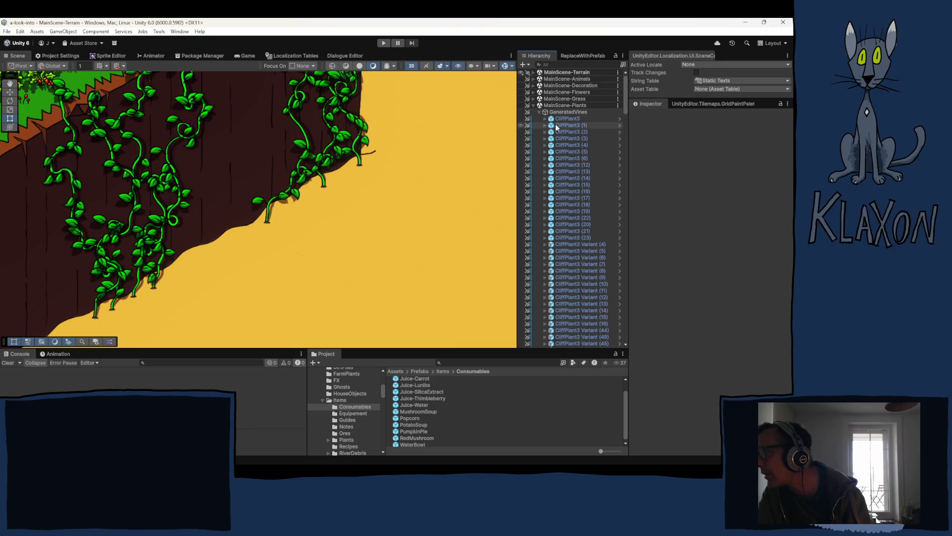
scroll(593, 235, down, 10)
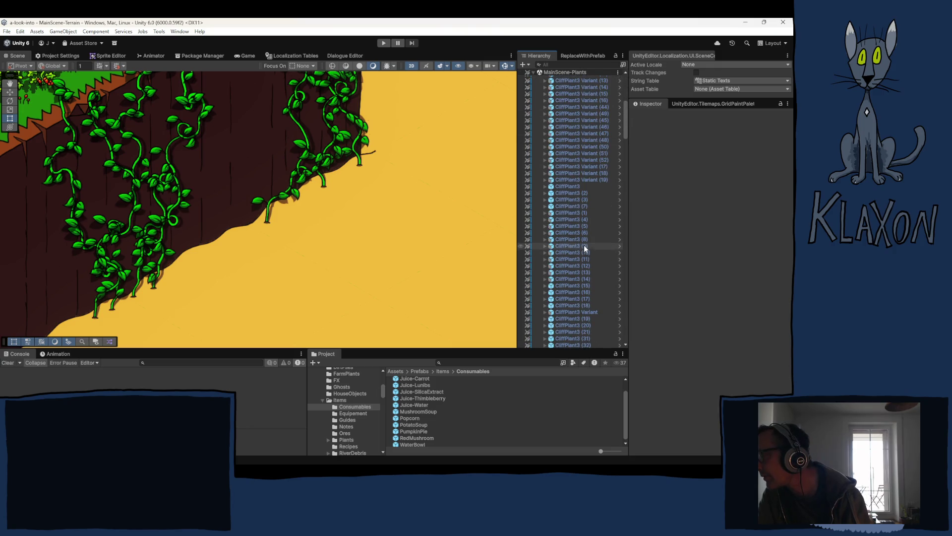
scroll(584, 245, up, 10)
click(562, 119)
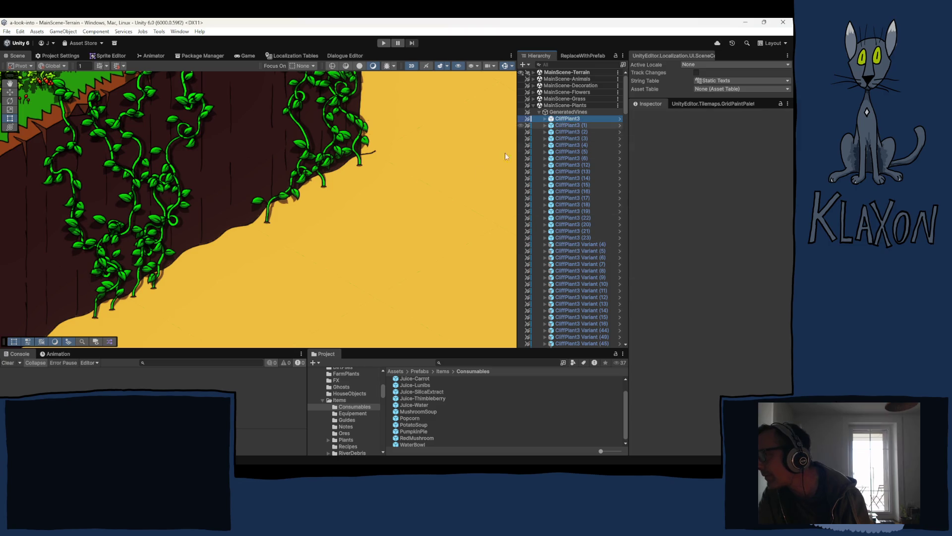
key(f)
- Duplicate the CliffPlant3 vine with Ctrl+D, keeping the original's name unchanged
scroll(261, 237, up, 3)
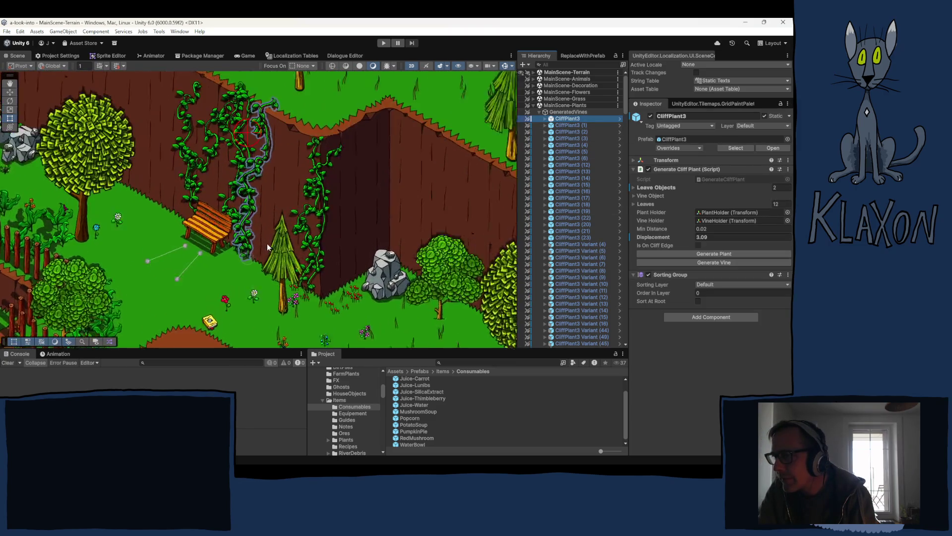
scroll(266, 246, up, 1)
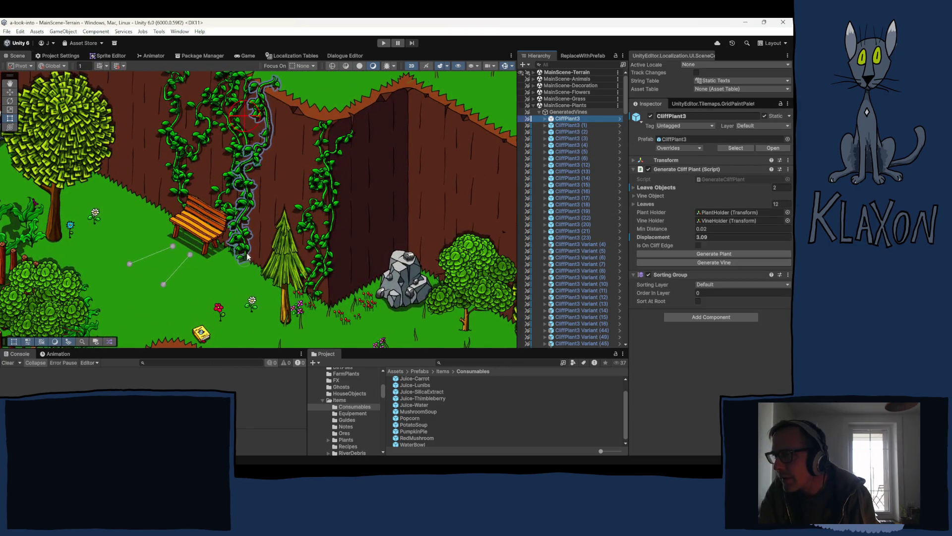
click(565, 119)
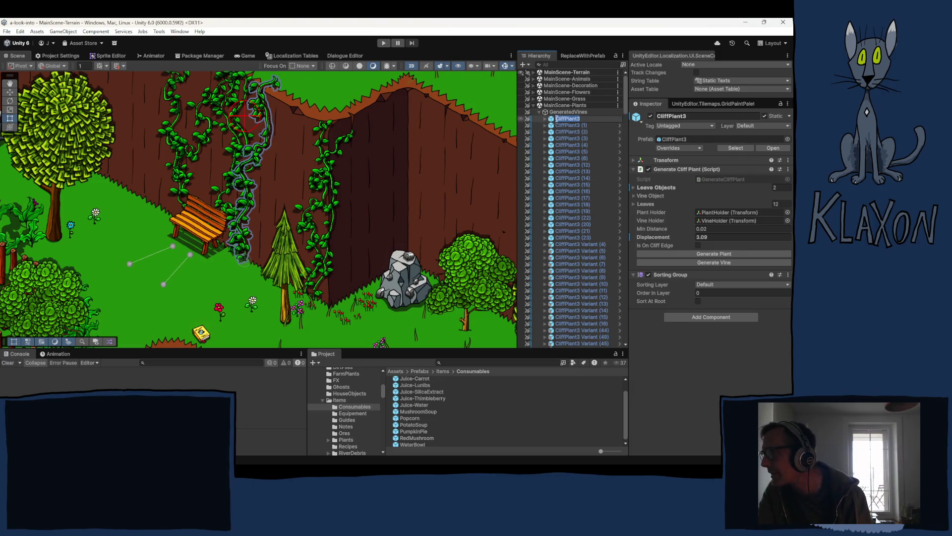
key(Escape)
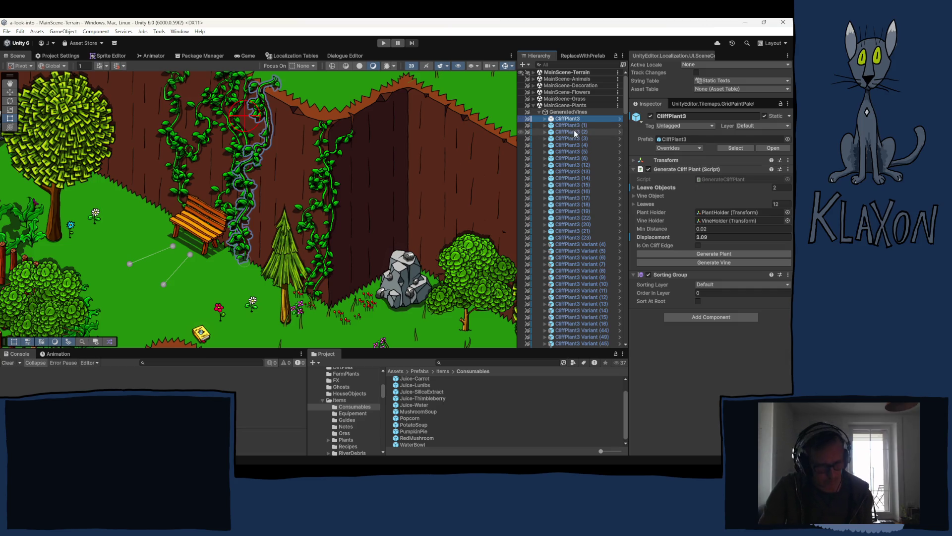
key(ctrl+d)
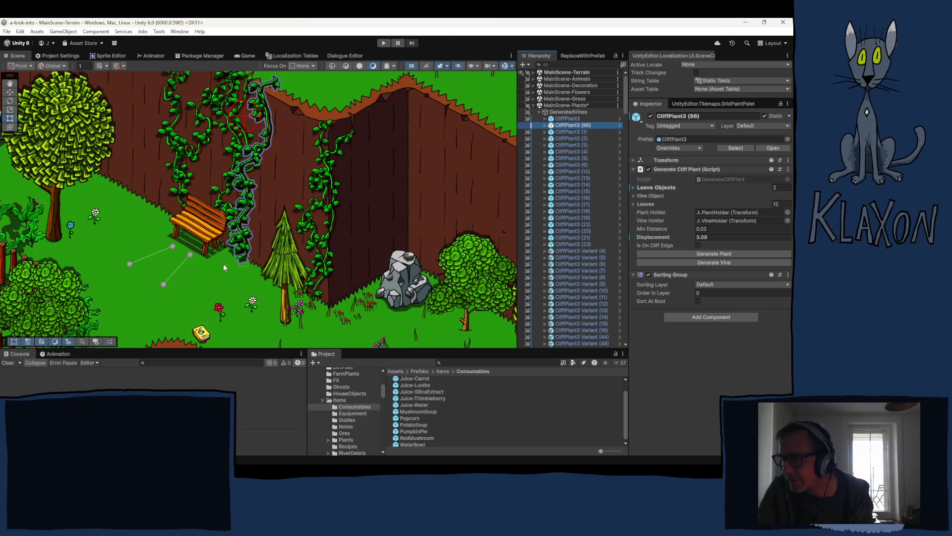
- Move the duplicated vine left onto the tree and bring the left cliff vine into view
key(w)
mouse_move(249, 258)
mouse_down()
mouse_move(367, 297)
mouse_move(131, 198)
mouse_move(140, 191)
mouse_up()
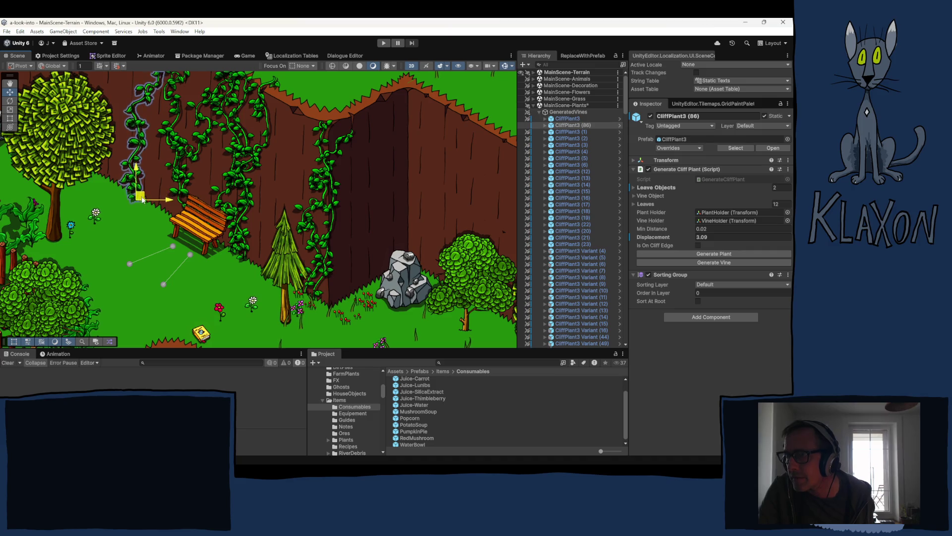
drag(154, 232, 195, 311)
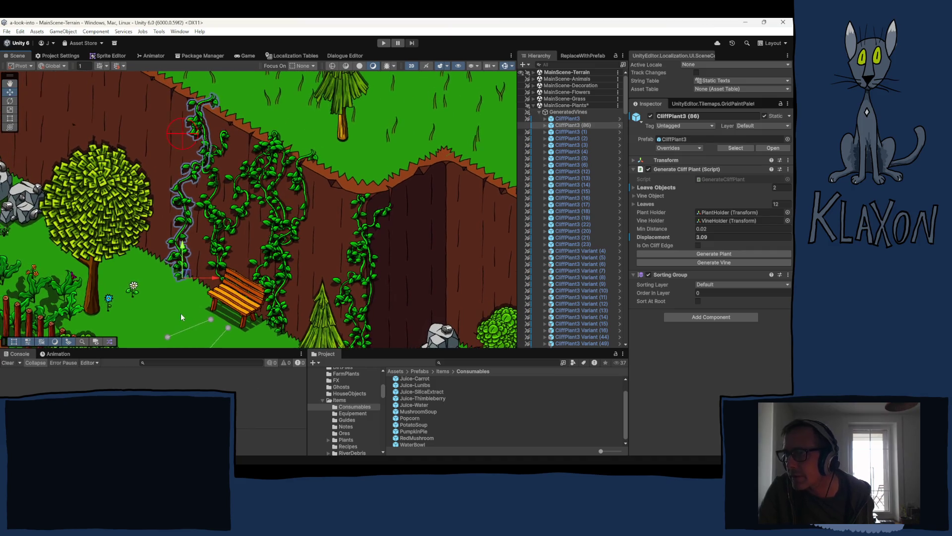
- Click Generate Vine about twelve times until the left cliff vine has a satisfying shape
click(707, 262)
click(707, 262)
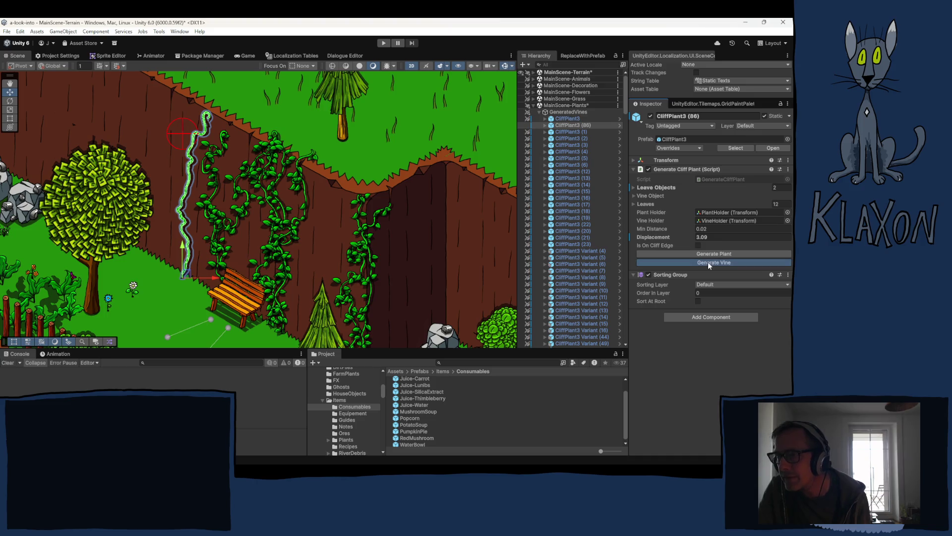
click(708, 262)
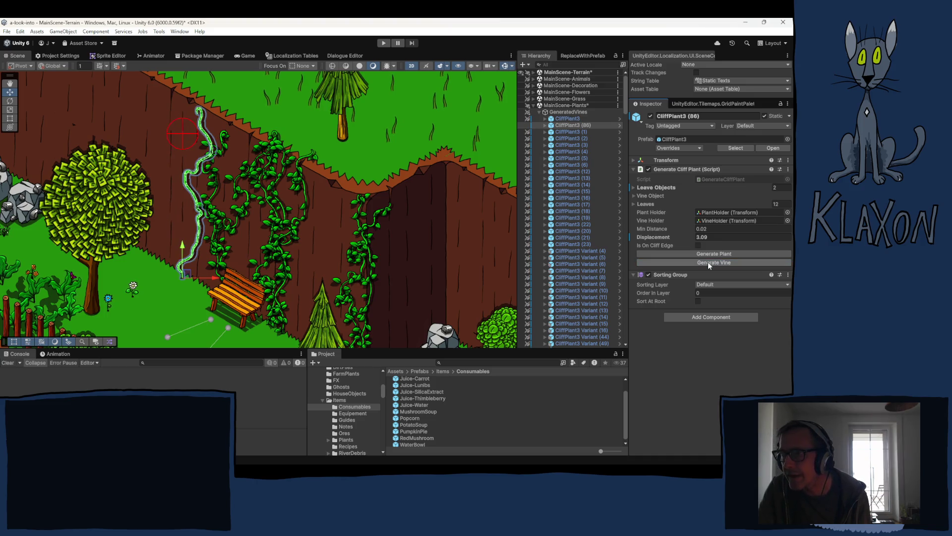
click(708, 261)
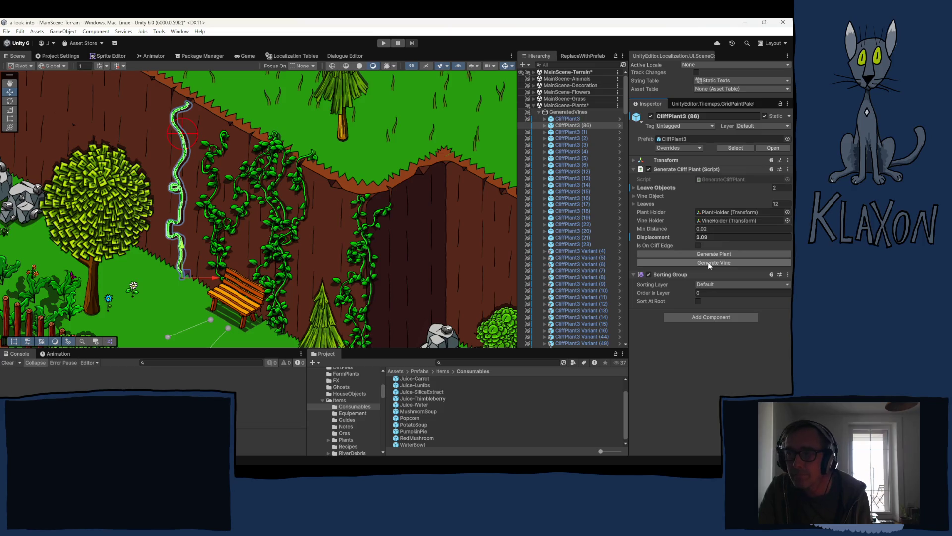
click(707, 262)
click(707, 262)
click(707, 262)
click(707, 262)
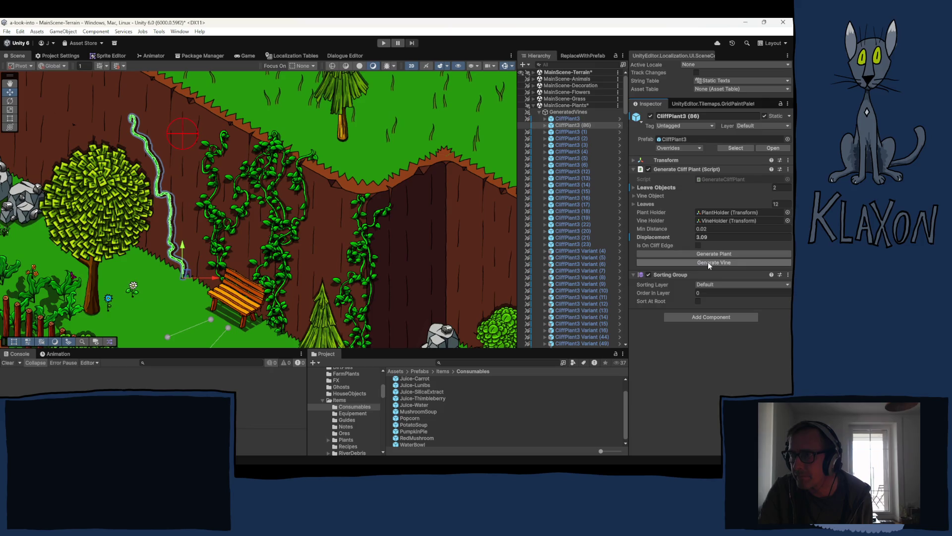
click(707, 262)
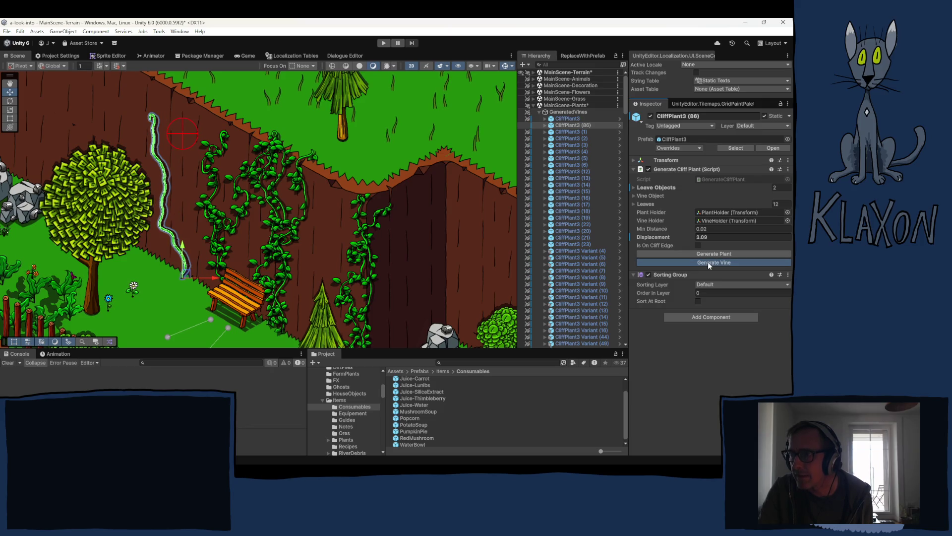
click(707, 262)
click(707, 262)
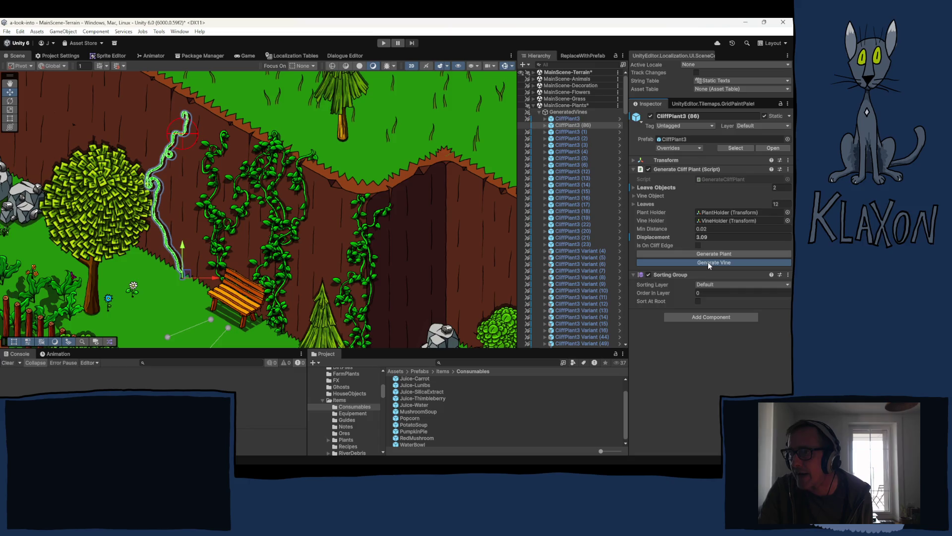
click(707, 262)
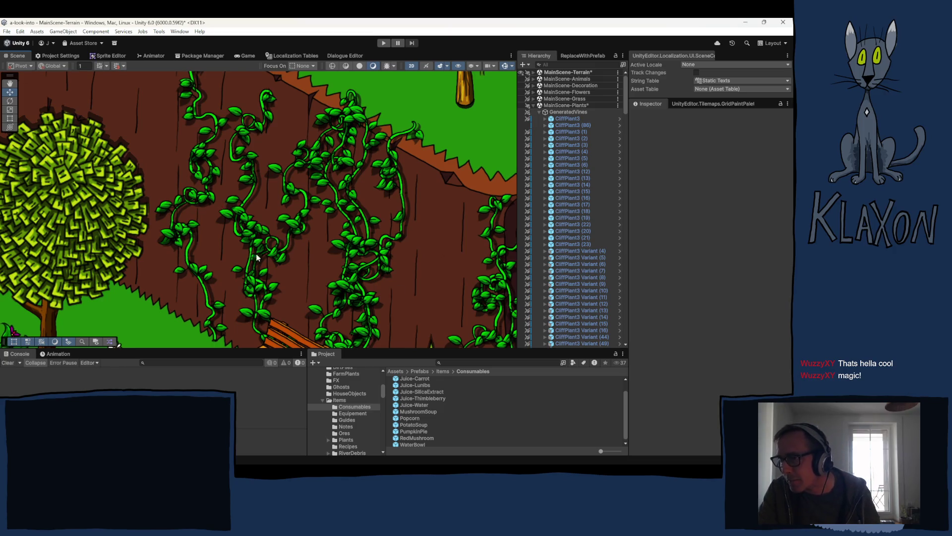
- Collapse GeneratedVines, expand CliffPlants, and frame CliffPlant and then CliffPlant2 in the scene
scroll(207, 210, down, 2)
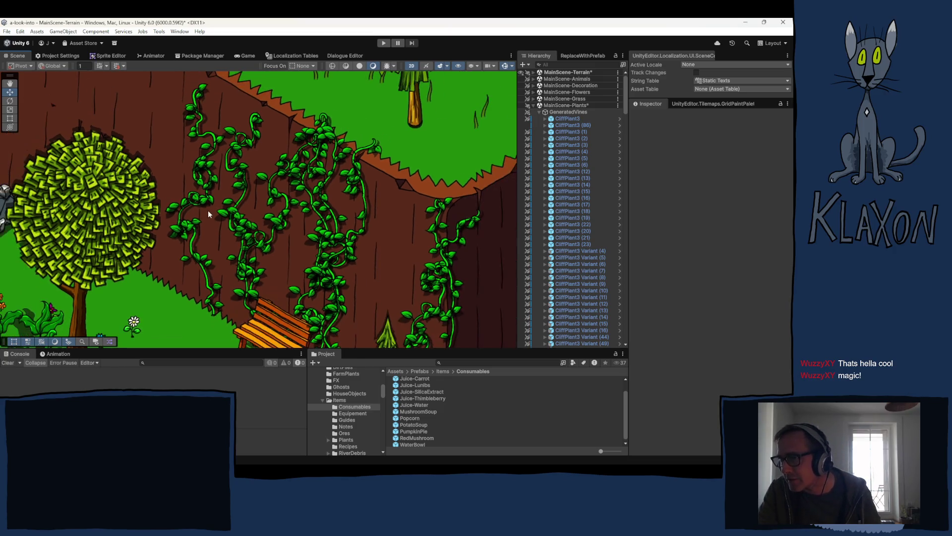
click(539, 112)
click(539, 118)
click(566, 125)
key(f)
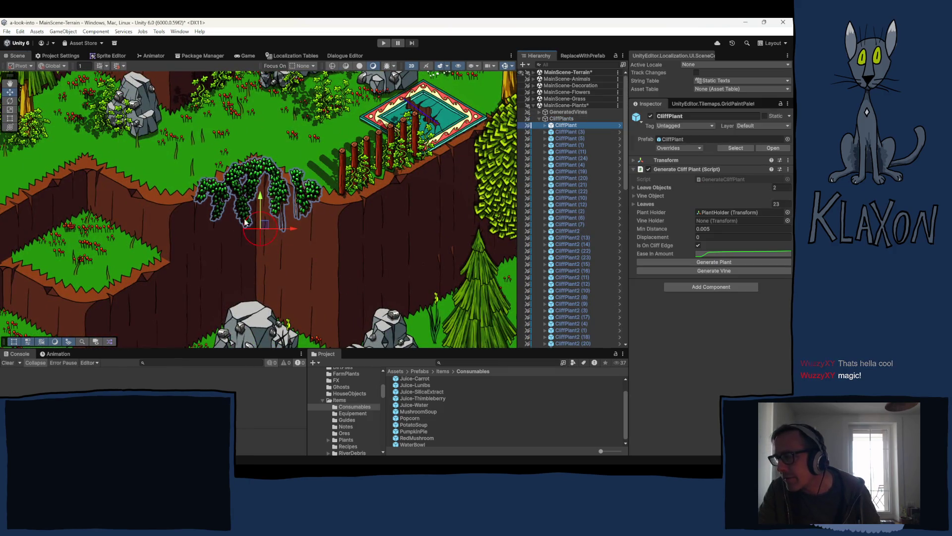
scroll(271, 246, up, 2)
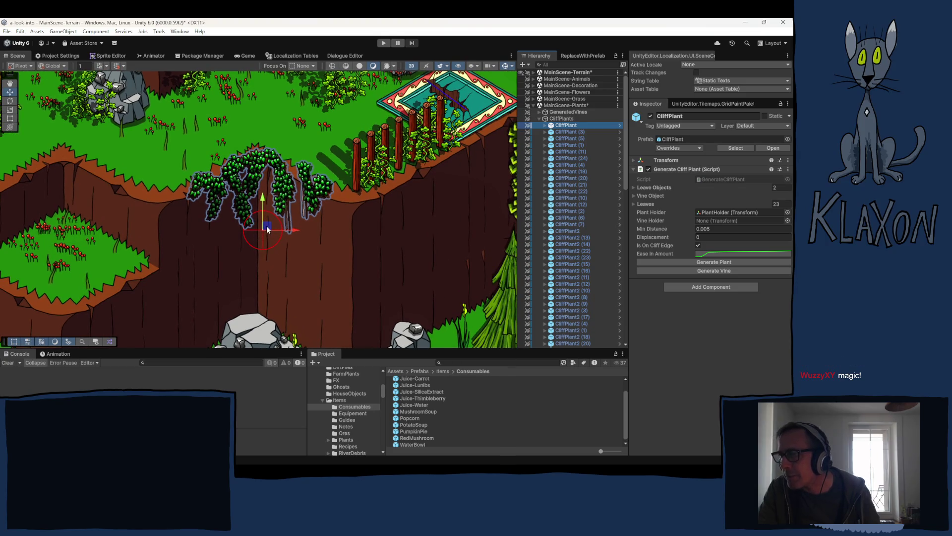
double_click(559, 229)
scroll(207, 268, down, 3)
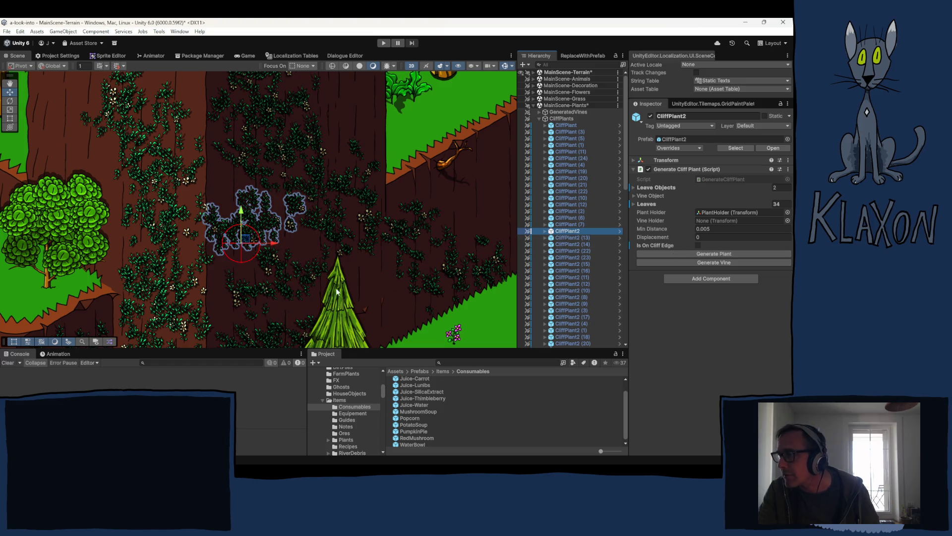
- Regenerate CliffPlant2's leaf cluster three times with Generate Plant, then deselect it
click(713, 255)
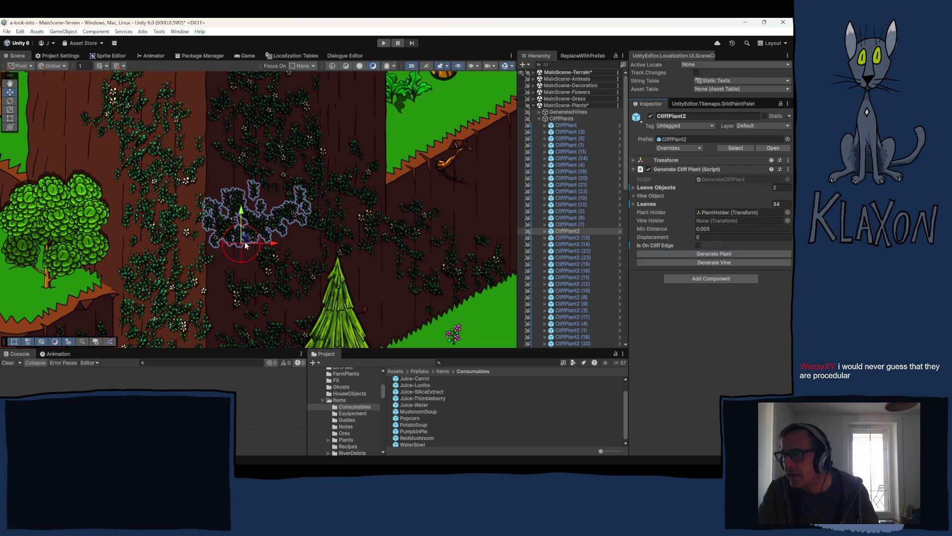
click(711, 253)
click(711, 254)
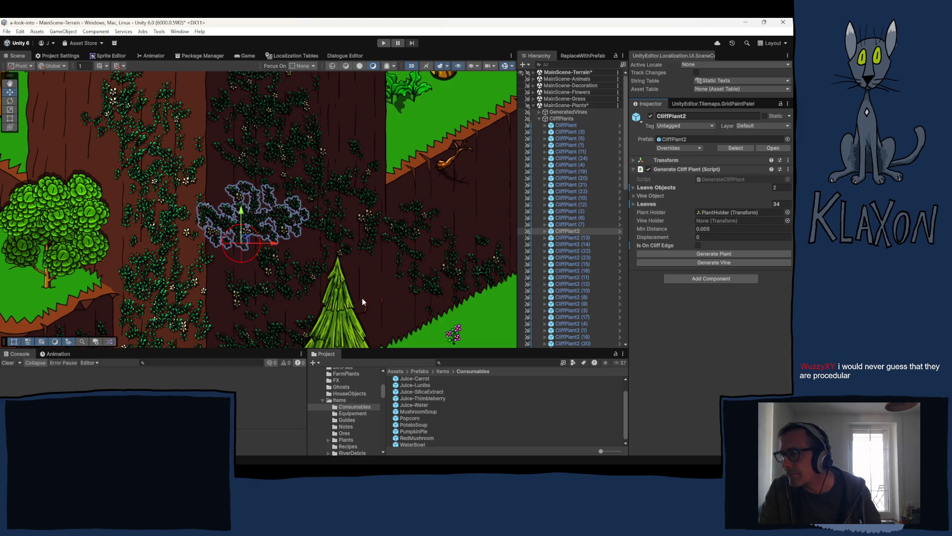
click(252, 260)
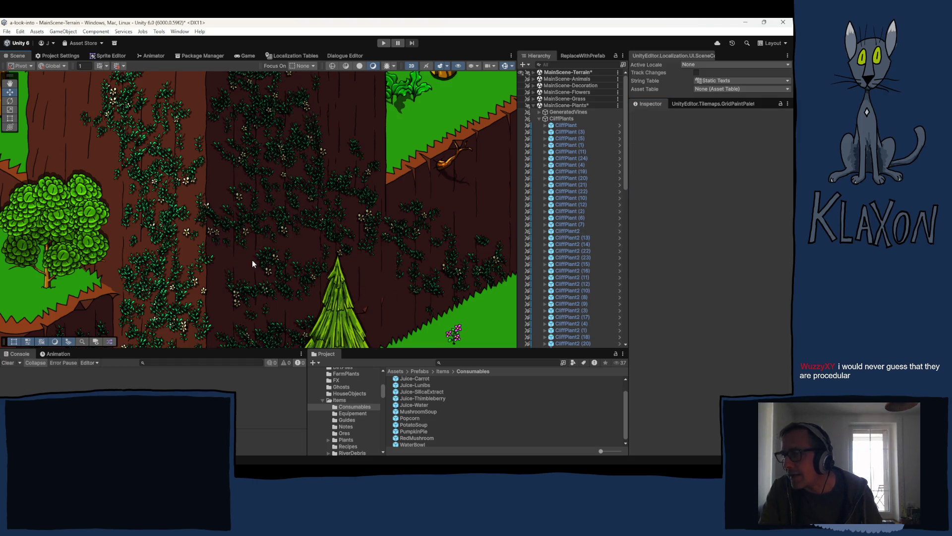
scroll(252, 224, down, 1)
scroll(252, 225, down, 2)
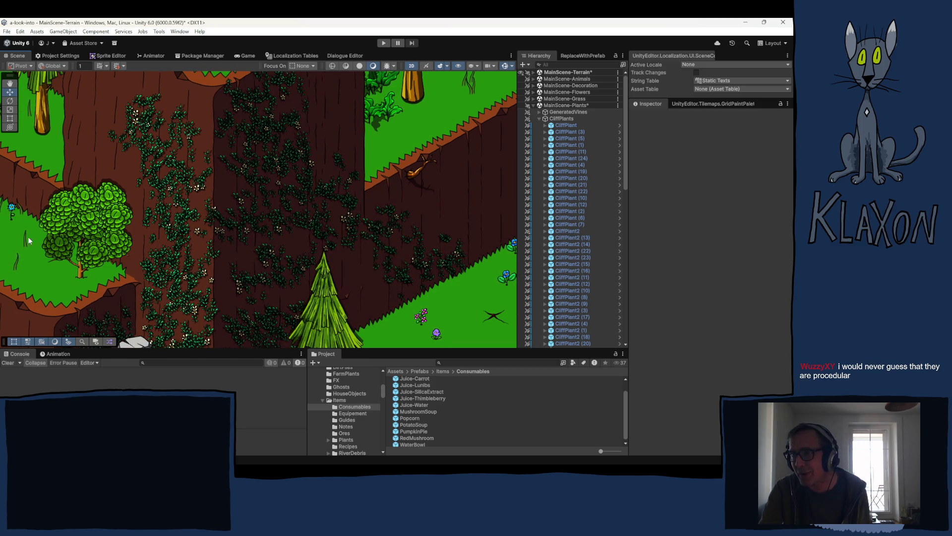
mouse_move(126, 209)
mouse_down()
mouse_move(230, 298)
mouse_move(276, 317)
mouse_move(258, 278)
mouse_move(197, 244)
mouse_up()
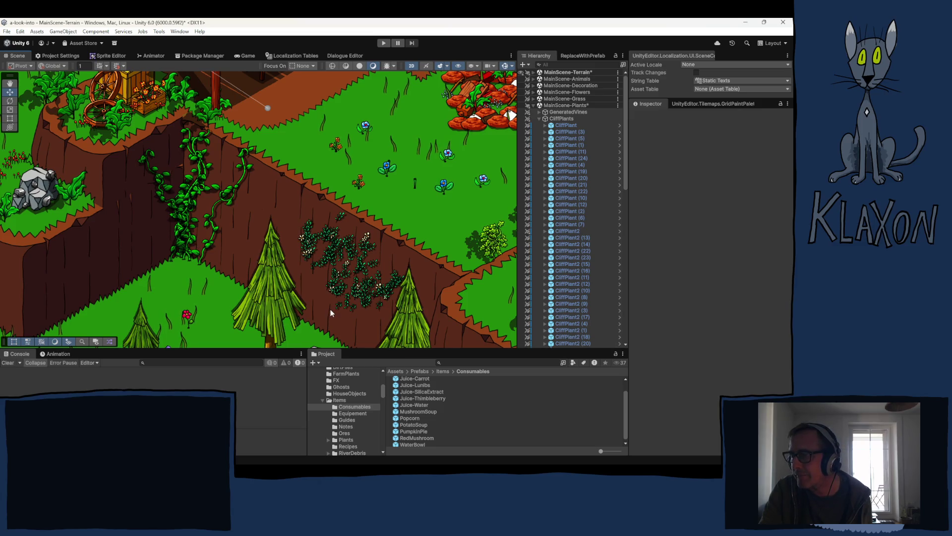
drag(170, 209, 323, 258)
drag(141, 189, 257, 268)
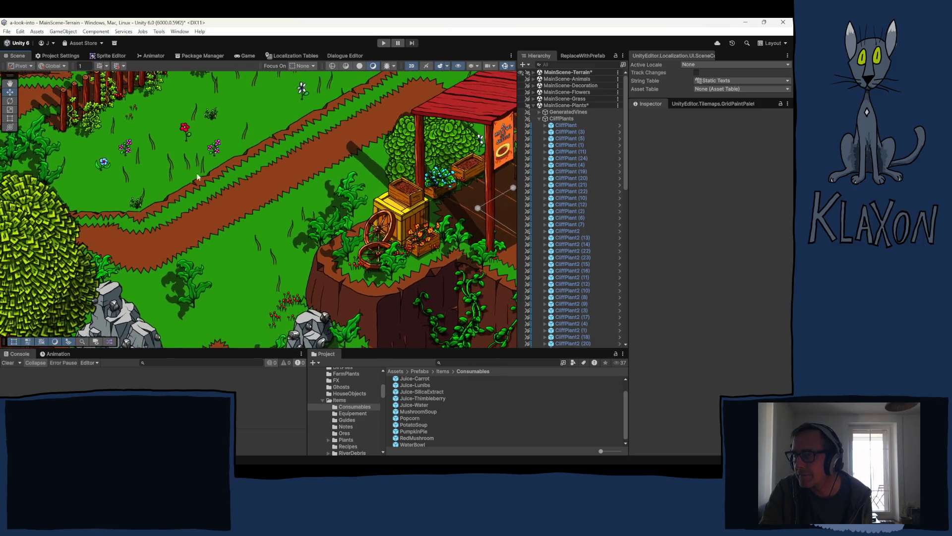
drag(181, 170, 272, 255)
mouse_move(167, 138)
mouse_down()
mouse_move(258, 244)
mouse_move(347, 307)
mouse_move(395, 220)
mouse_up()
scroll(327, 205, down, 5)
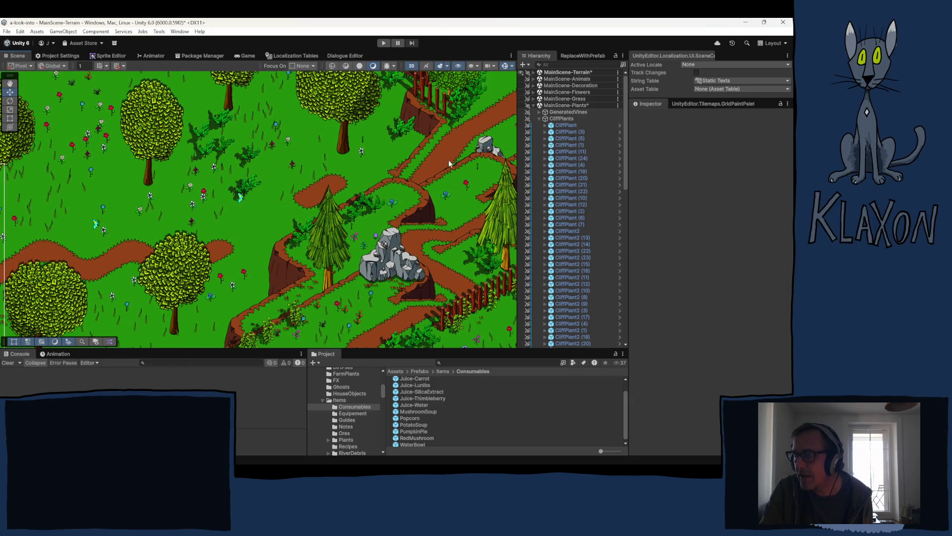
drag(417, 235, 238, 139)
drag(451, 311, 323, 247)
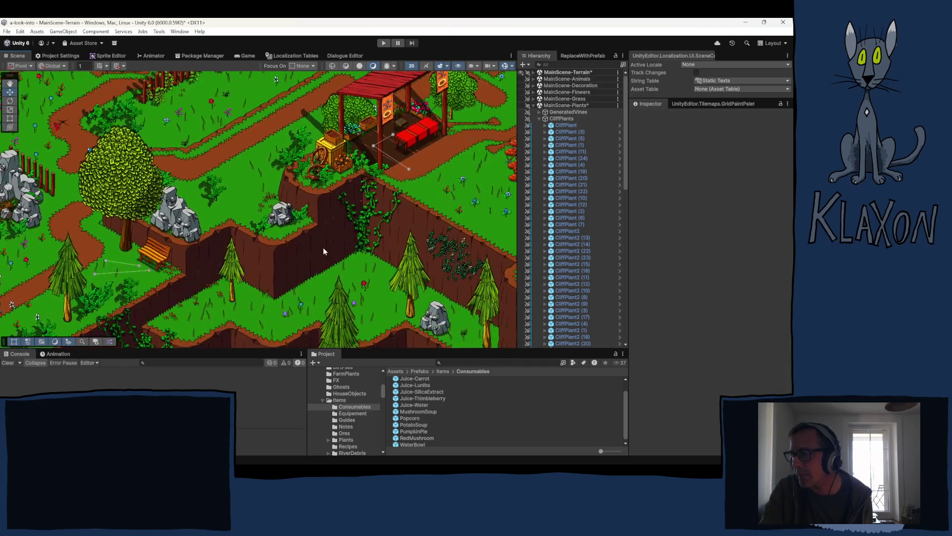
drag(397, 278, 277, 209)
mouse_move(347, 208)
mouse_down()
mouse_move(257, 149)
mouse_move(220, 78)
mouse_up()
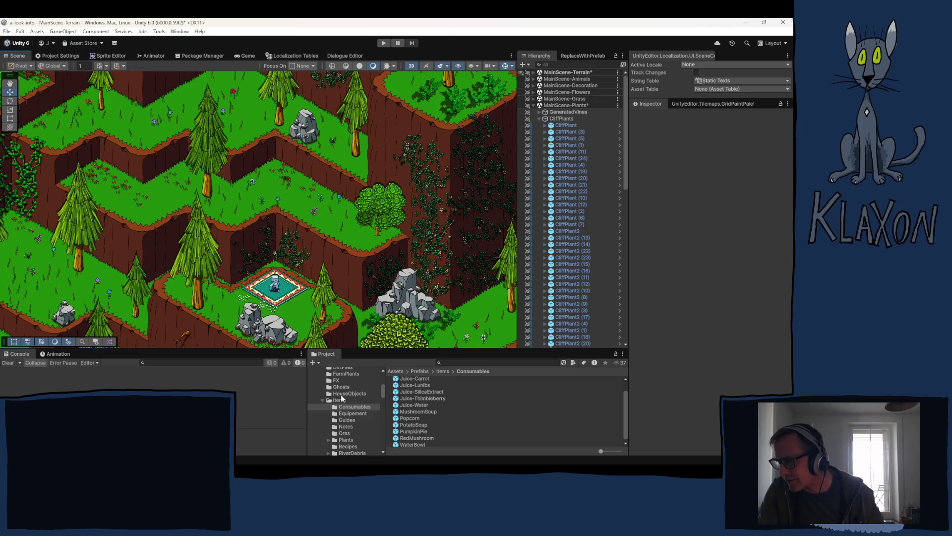
scroll(338, 405, down, 5)
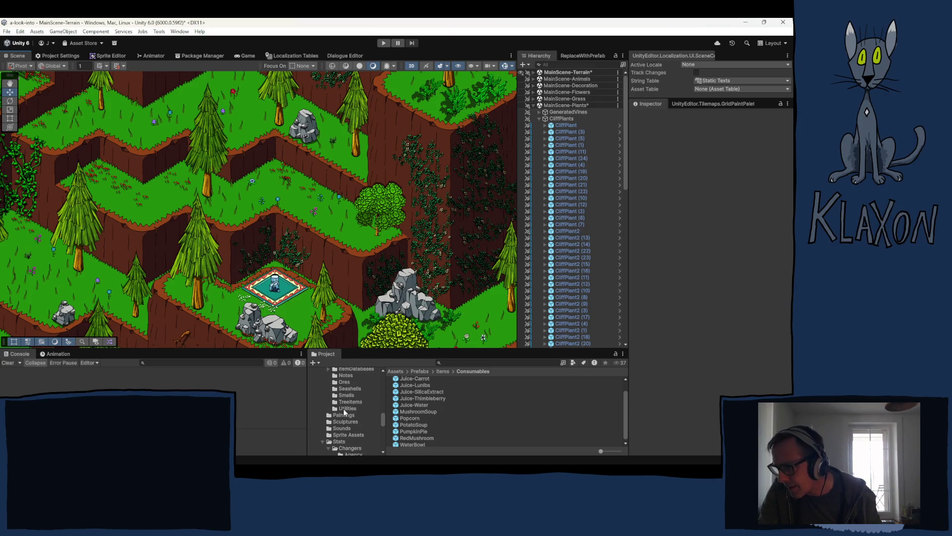
- Select the Trees prefab folder and browse the Pines prefabs
scroll(344, 410, down, 5)
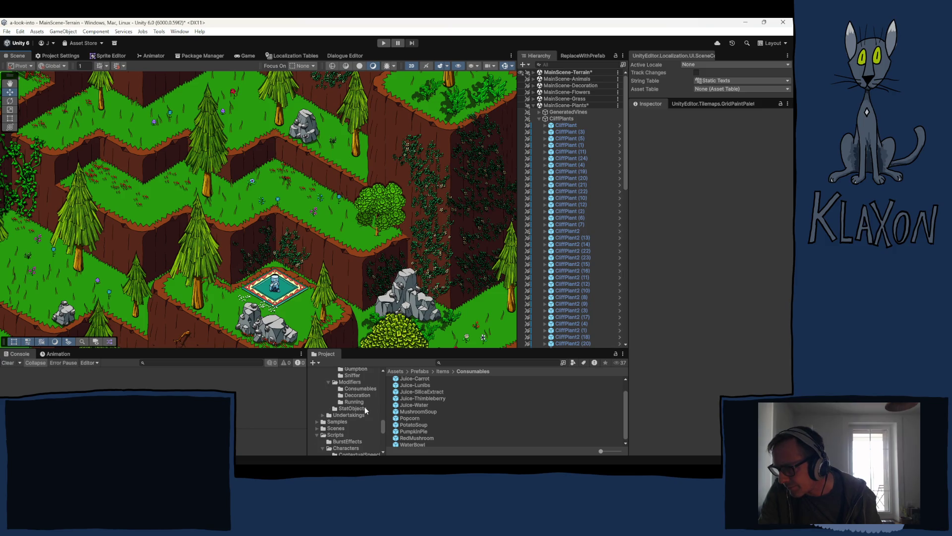
scroll(365, 409, up, 8)
scroll(364, 416, up, 4)
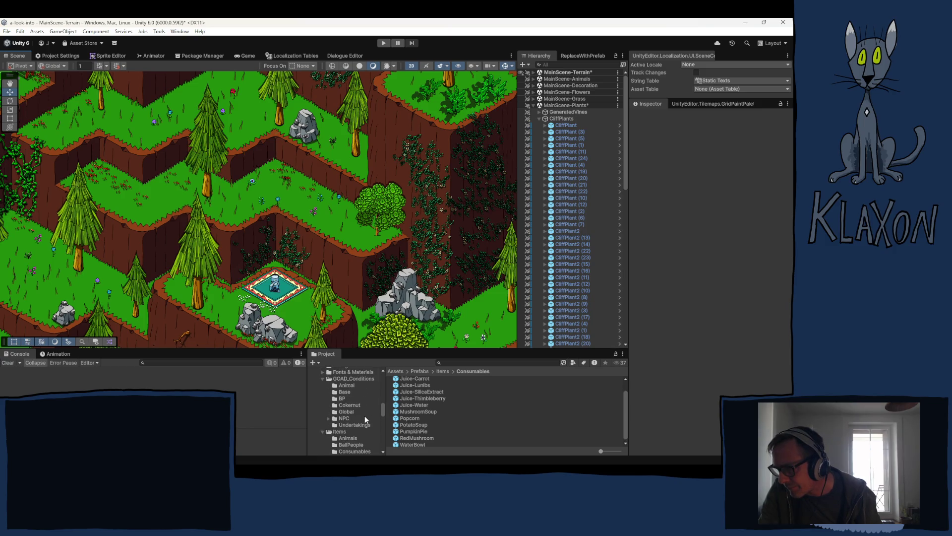
scroll(340, 408, up, 2)
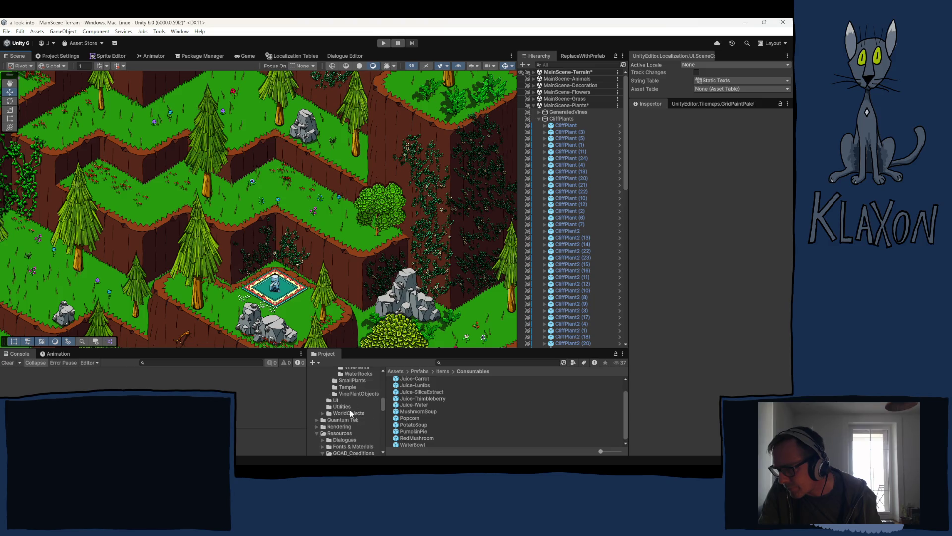
scroll(349, 412, up, 2)
click(349, 386)
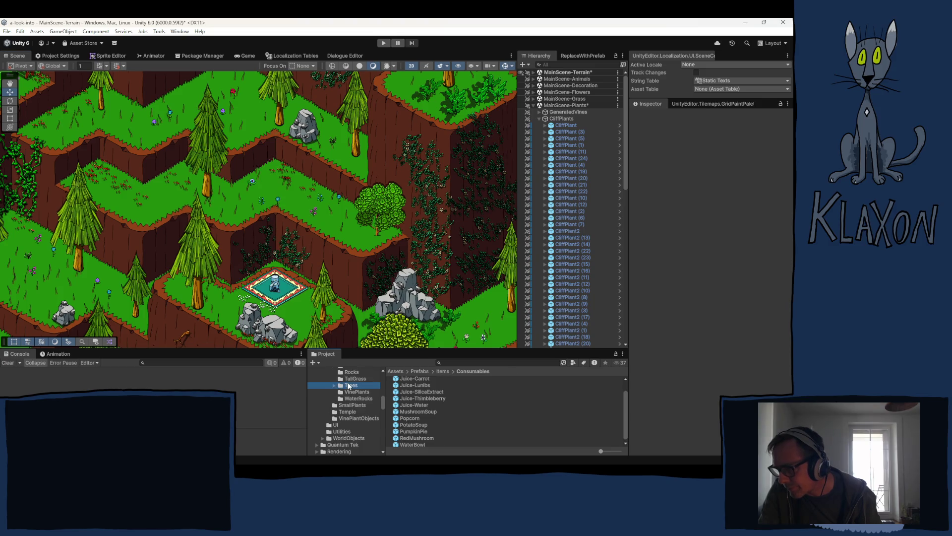
double_click(408, 413)
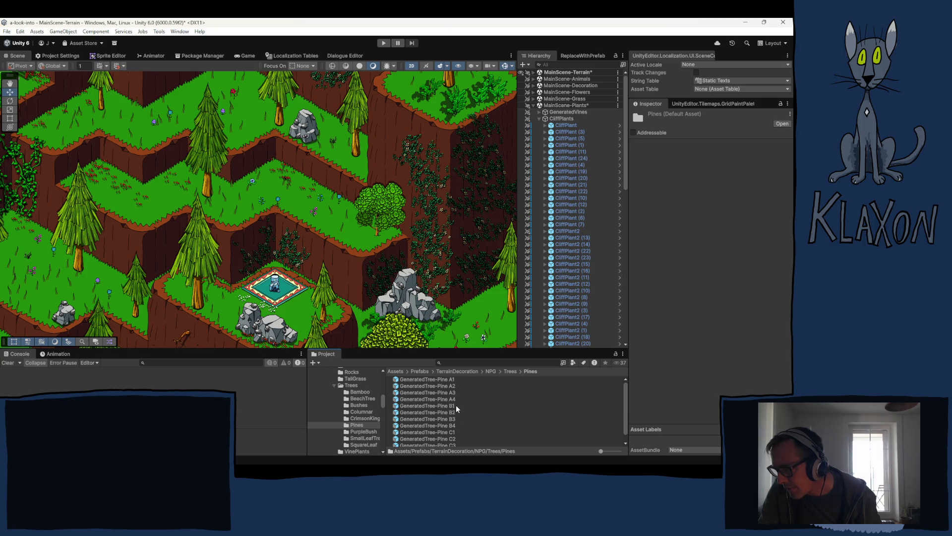
scroll(463, 414, down, 1)
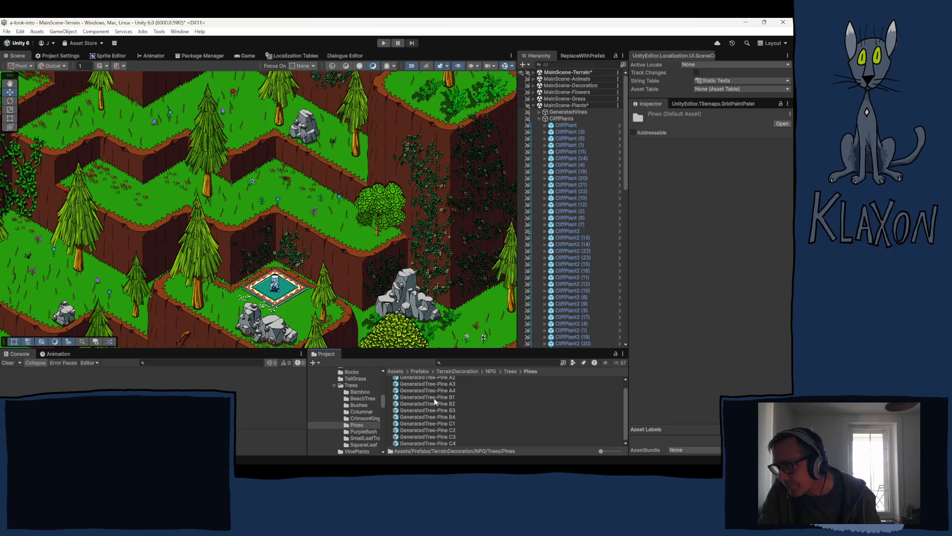
scroll(468, 424, up, 1)
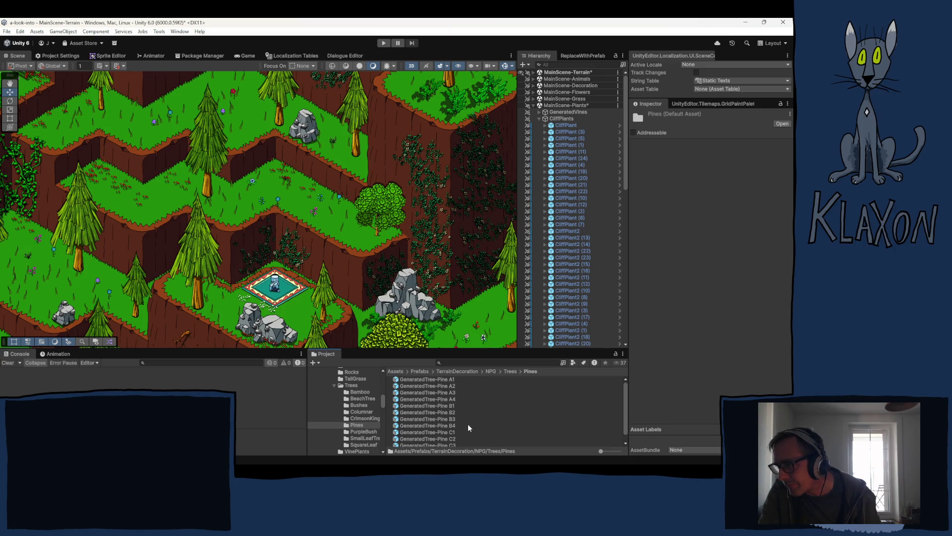
- Browse the BeechTree, Columnar, PurpleBush, SquareLeaf and SmallLeafTree prefab folders
click(359, 399)
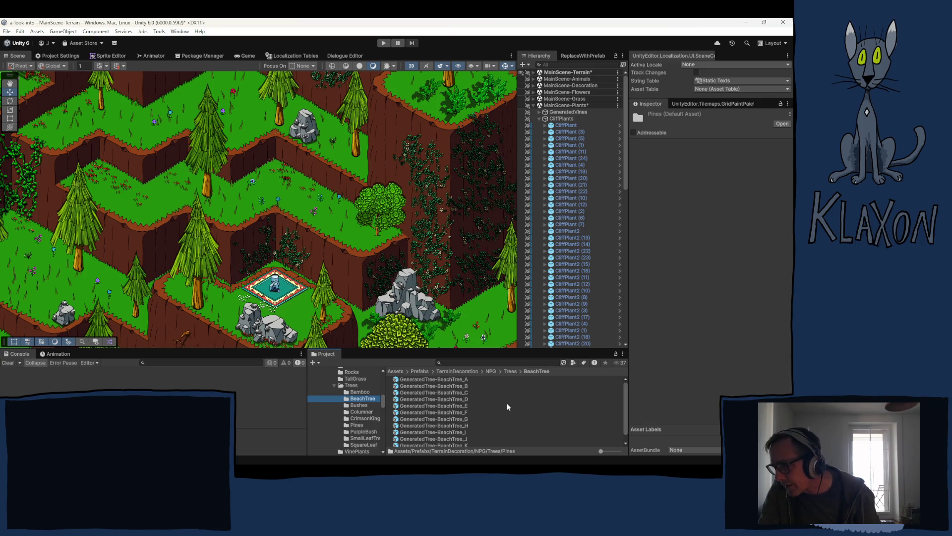
scroll(507, 403, down, 1)
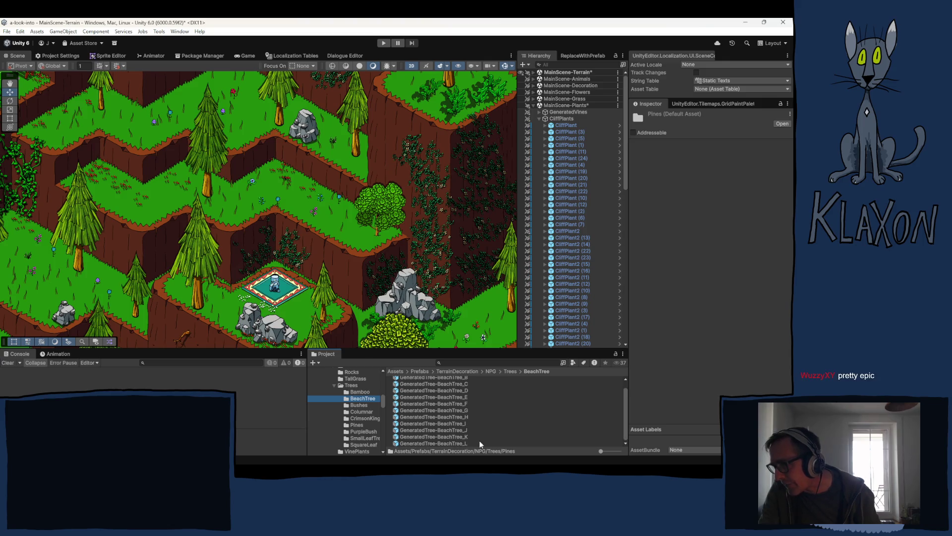
click(359, 412)
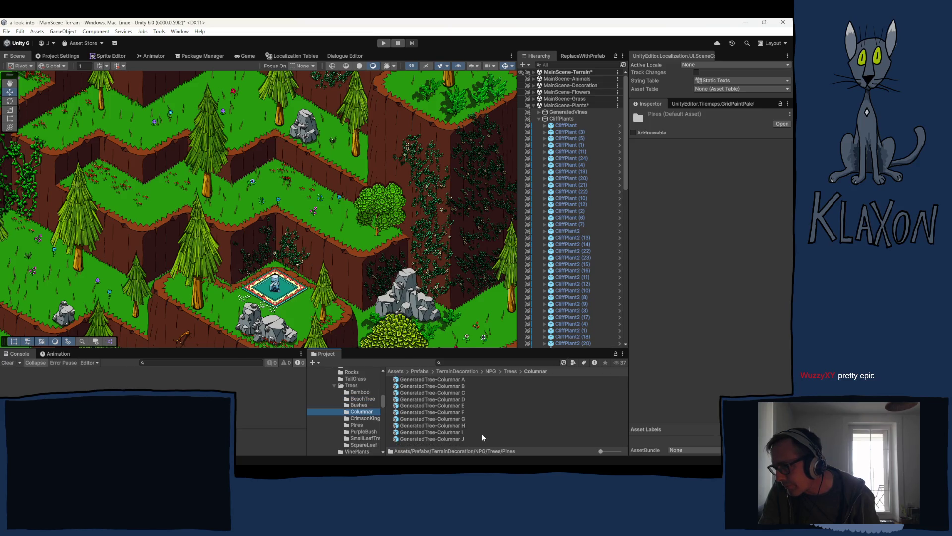
click(362, 432)
click(362, 398)
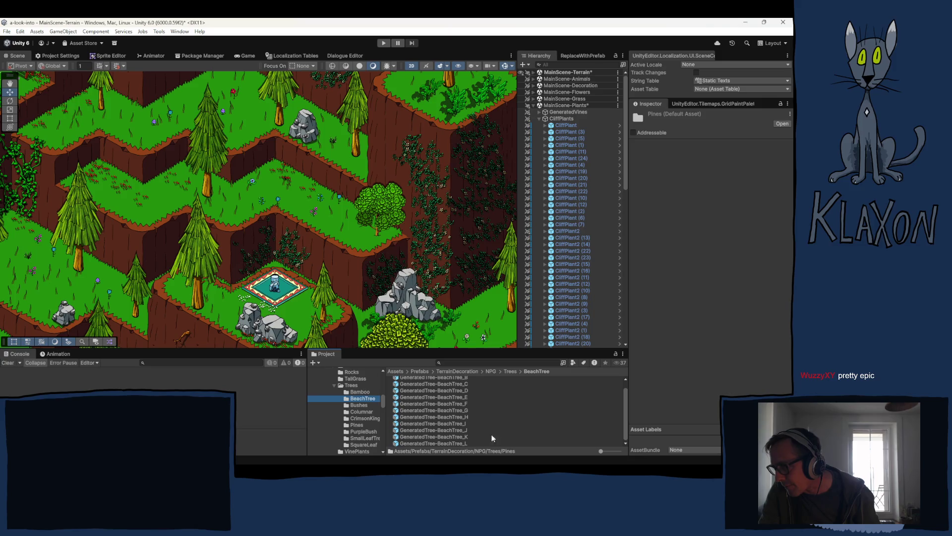
scroll(359, 419, down, 3)
click(360, 395)
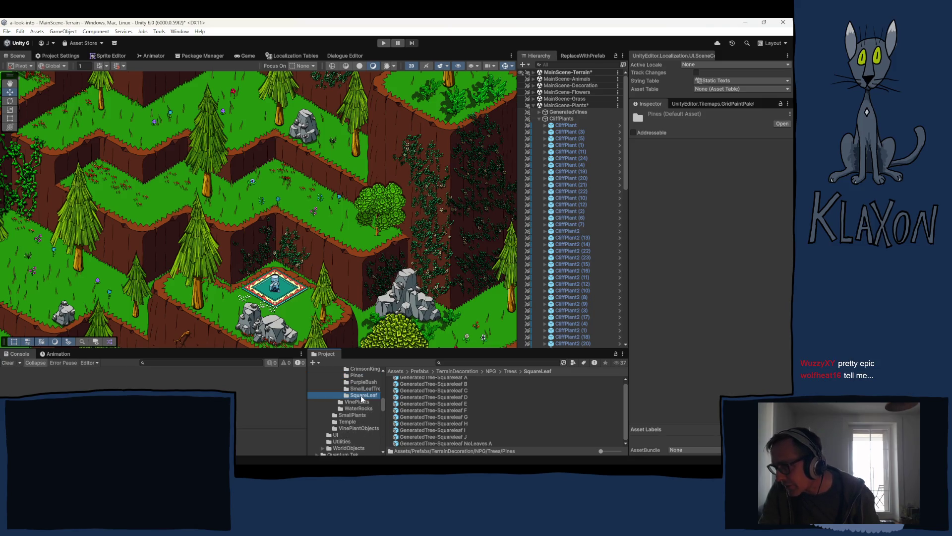
click(367, 384)
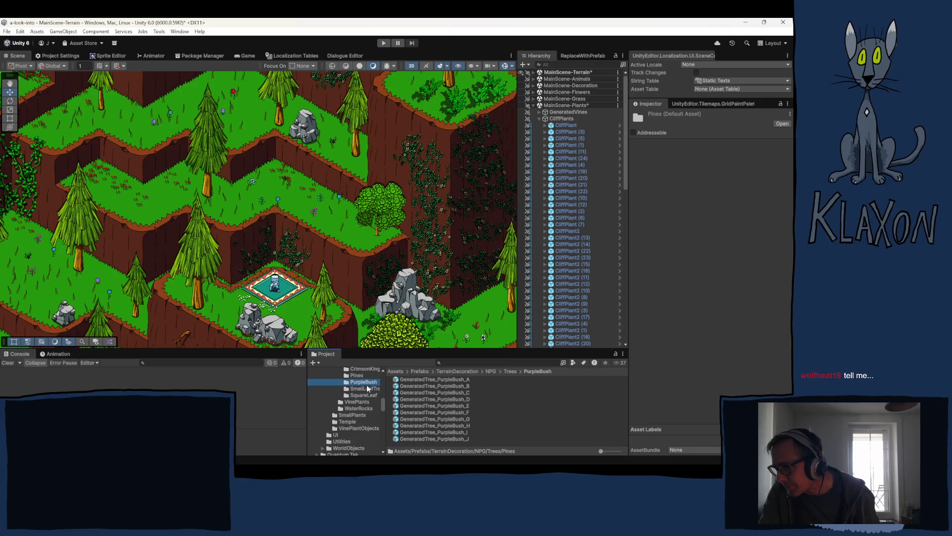
click(364, 388)
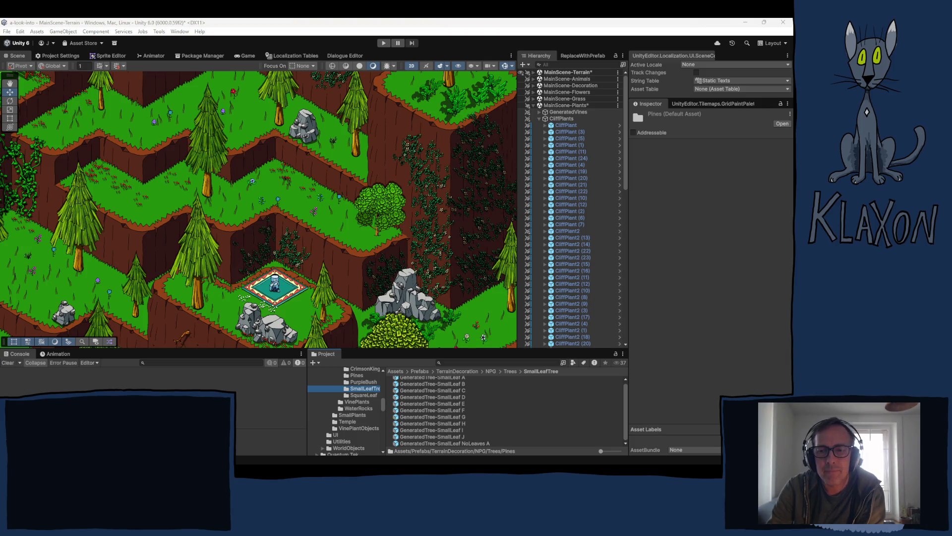
click(310, 25)
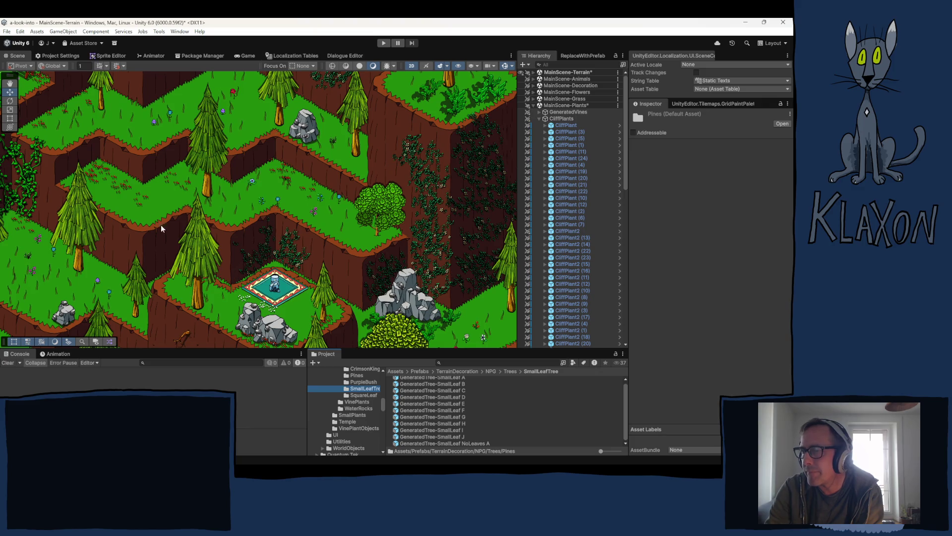
- Pan the scene view across the map to frame the red barn farm area
mouse_move(161, 225)
mouse_down()
mouse_move(403, 189)
mouse_move(596, 228)
mouse_move(661, 263)
mouse_up()
drag(235, 234, 275, 246)
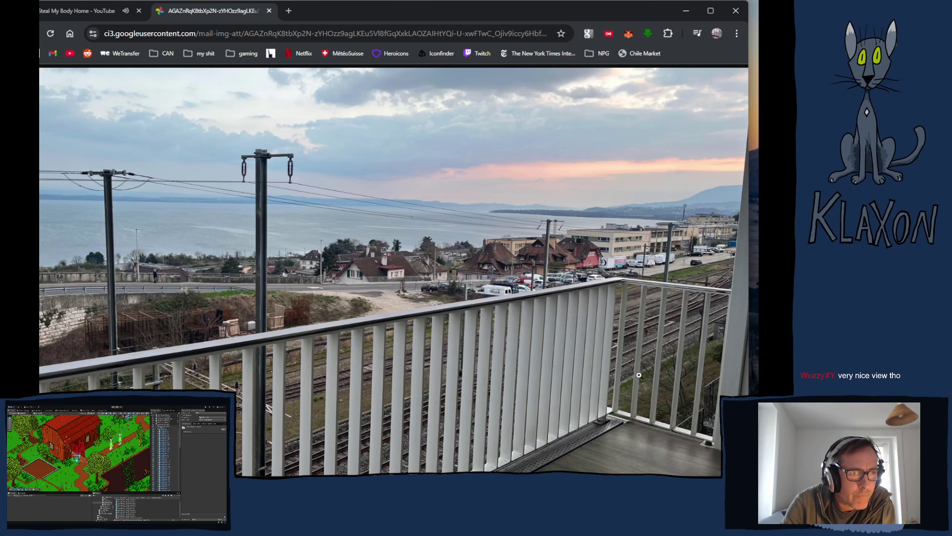
click(505, 214)
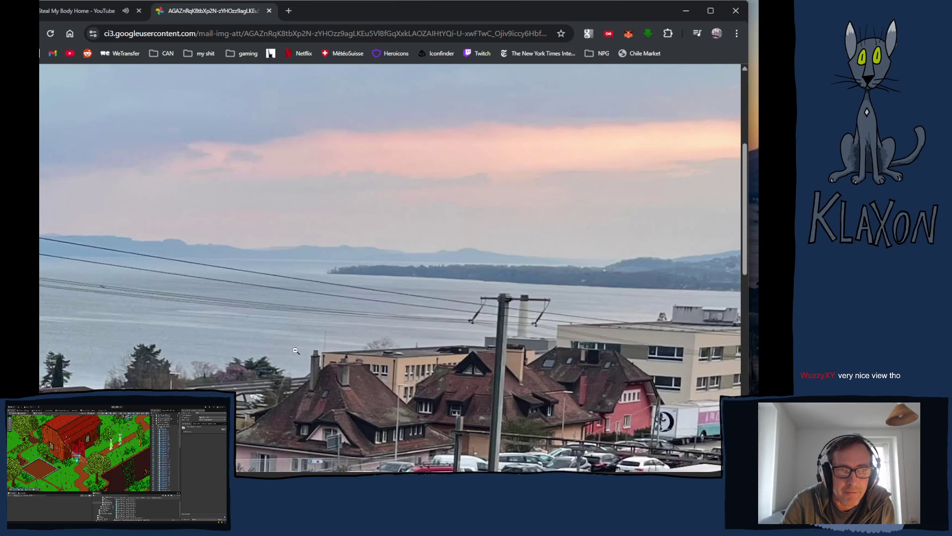
click(194, 294)
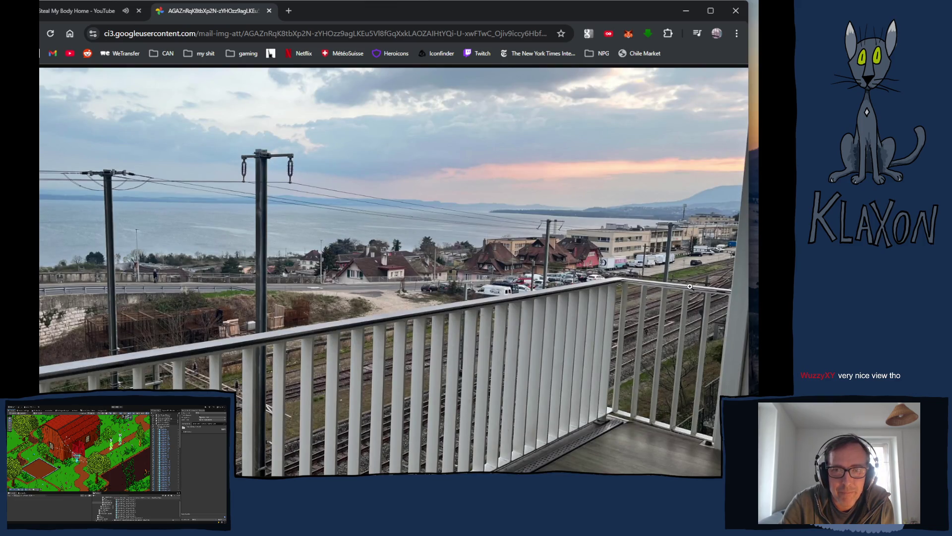
click(676, 350)
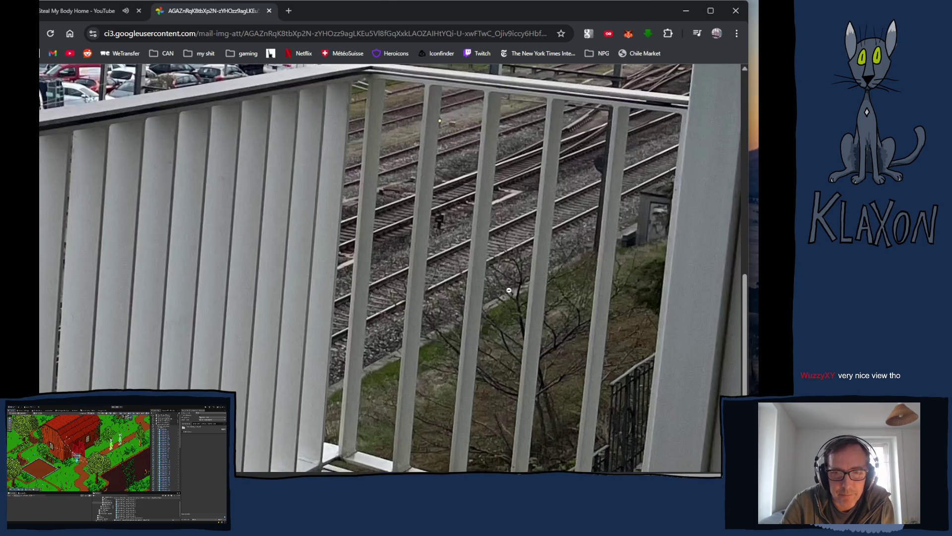
click(465, 259)
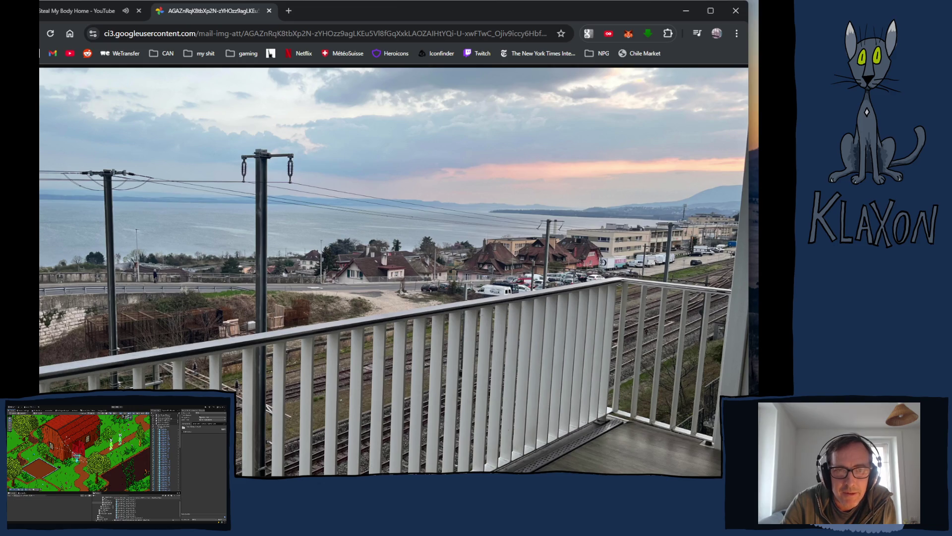
click(302, 216)
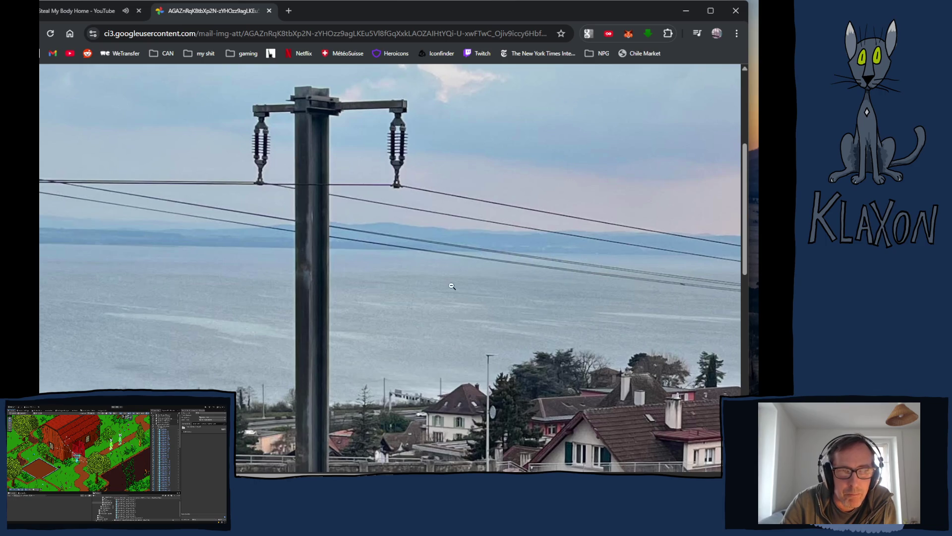
click(322, 275)
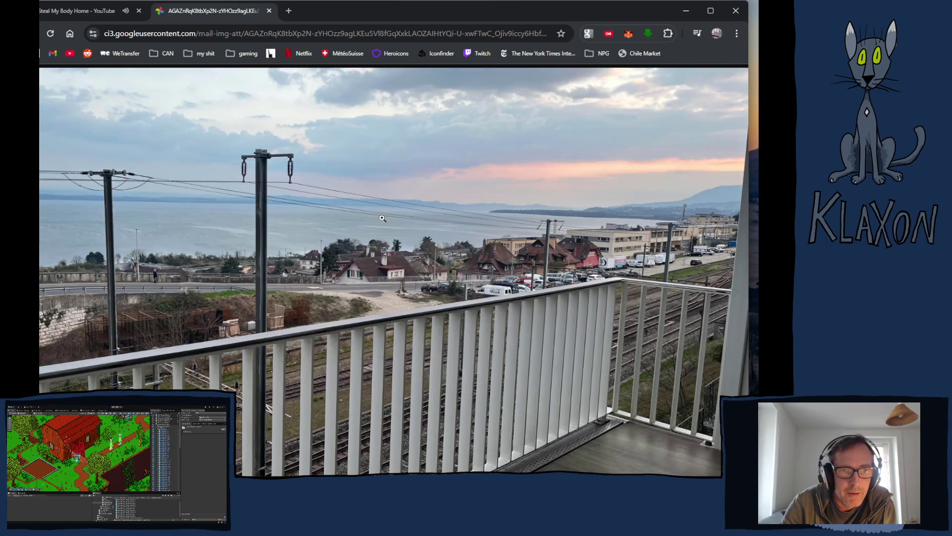
click(383, 219)
click(491, 266)
click(498, 219)
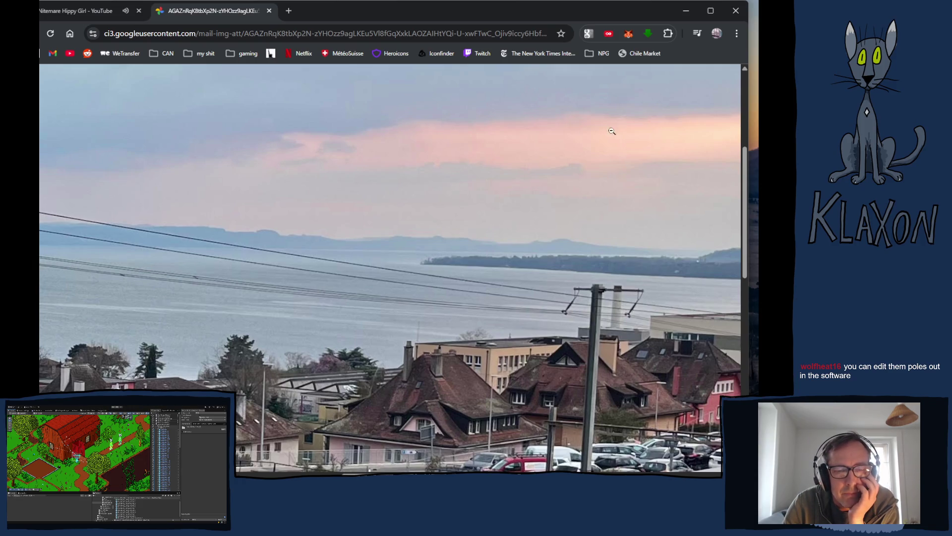
scroll(620, 129, down, 5)
scroll(610, 148, down, 5)
scroll(607, 142, up, 4)
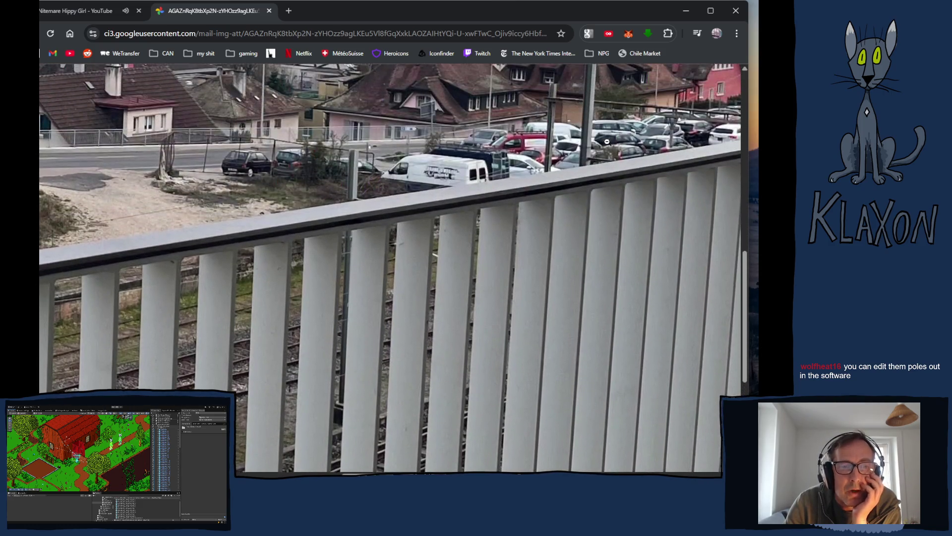
scroll(606, 142, up, 5)
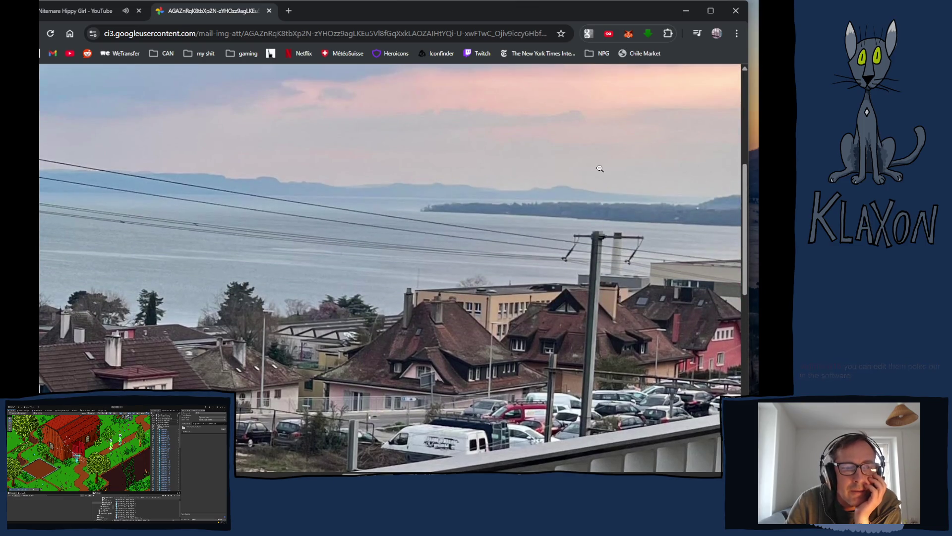
- Close the balcony photo tab and switch back to the Unity editor with Alt+Tab
click(269, 11)
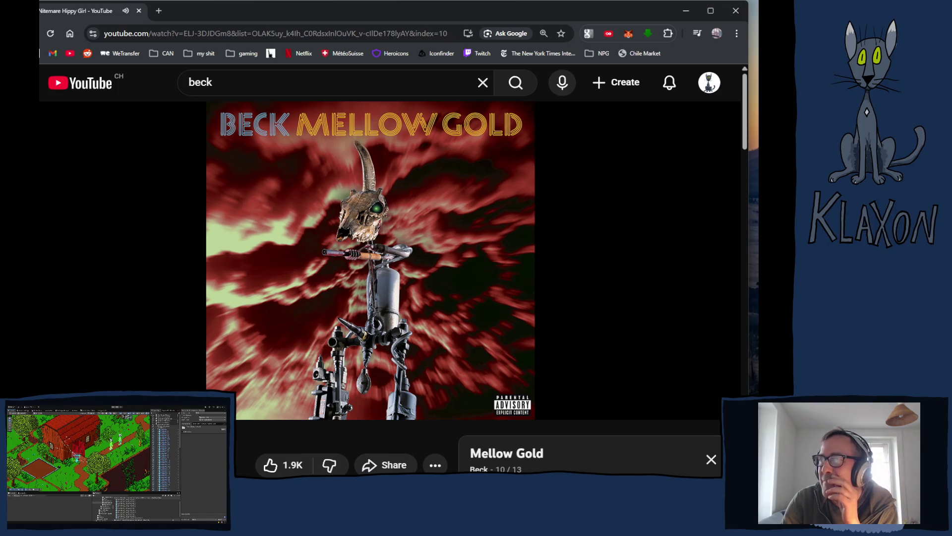
key(alt+Tab)
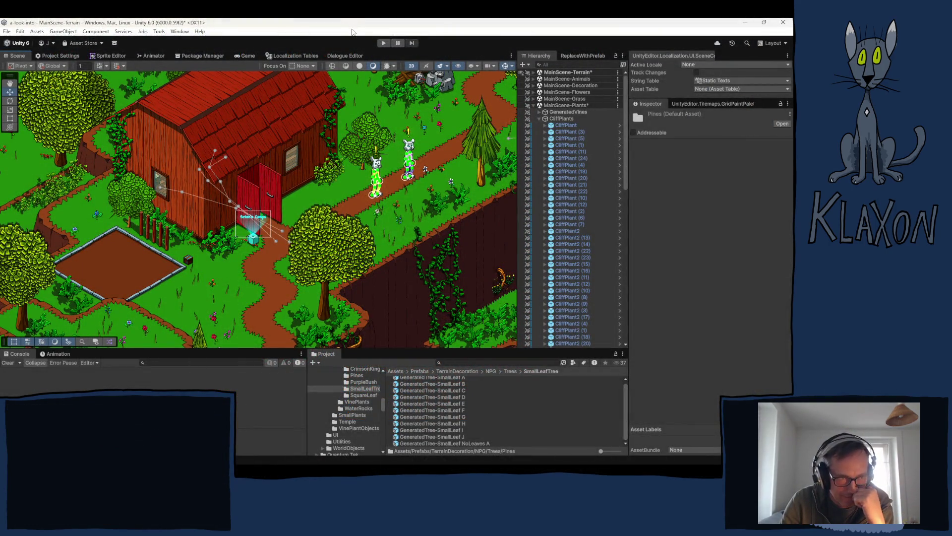
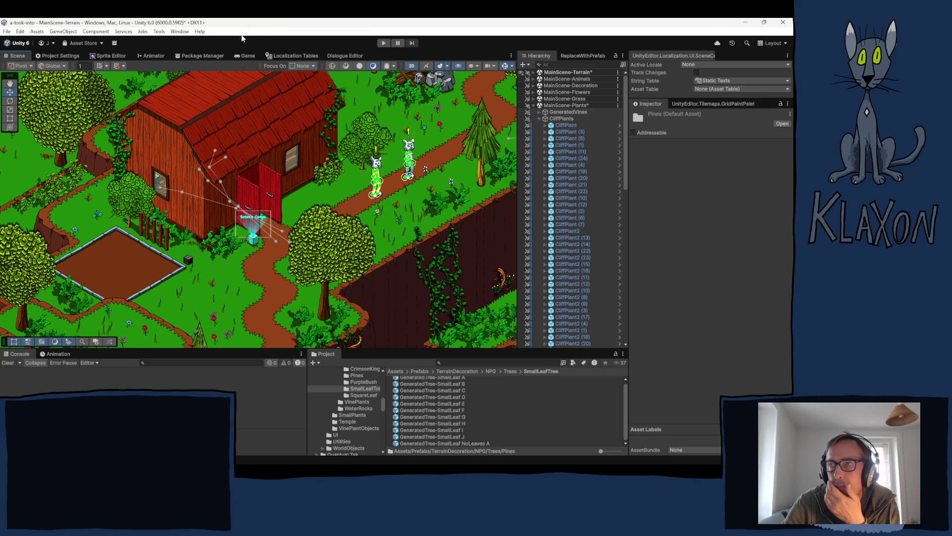
- Open Project Settings and scroll through the Editor settings page
click(56, 57)
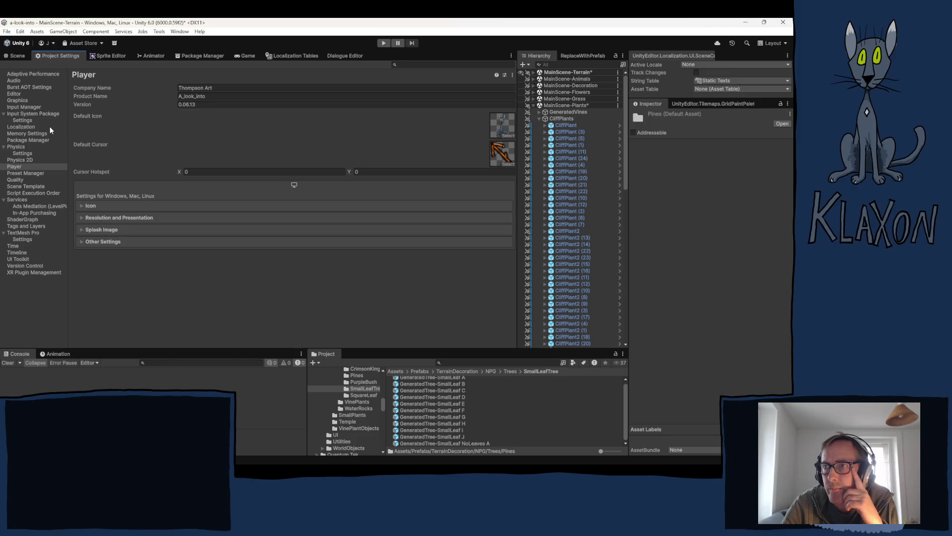
click(14, 93)
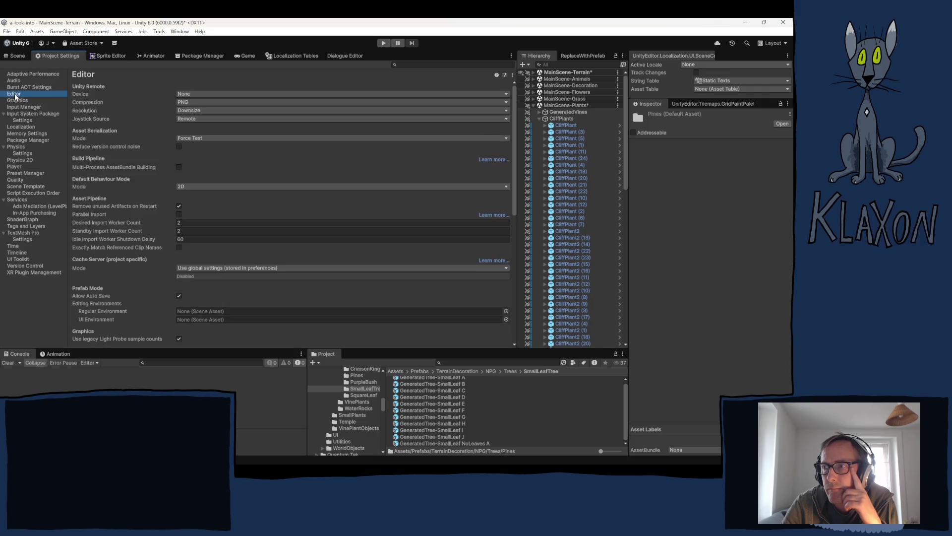
scroll(139, 254, down, 2)
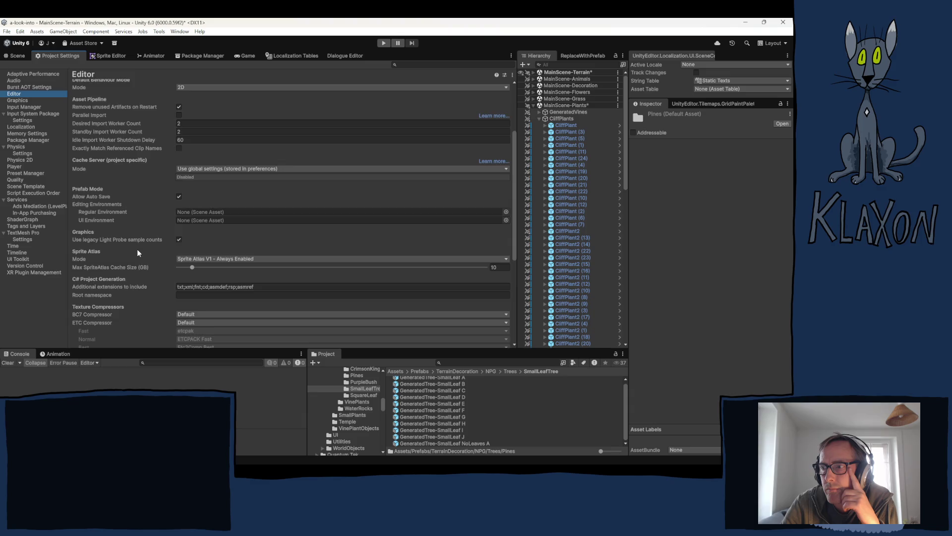
scroll(137, 249, down, 3)
scroll(136, 246, down, 3)
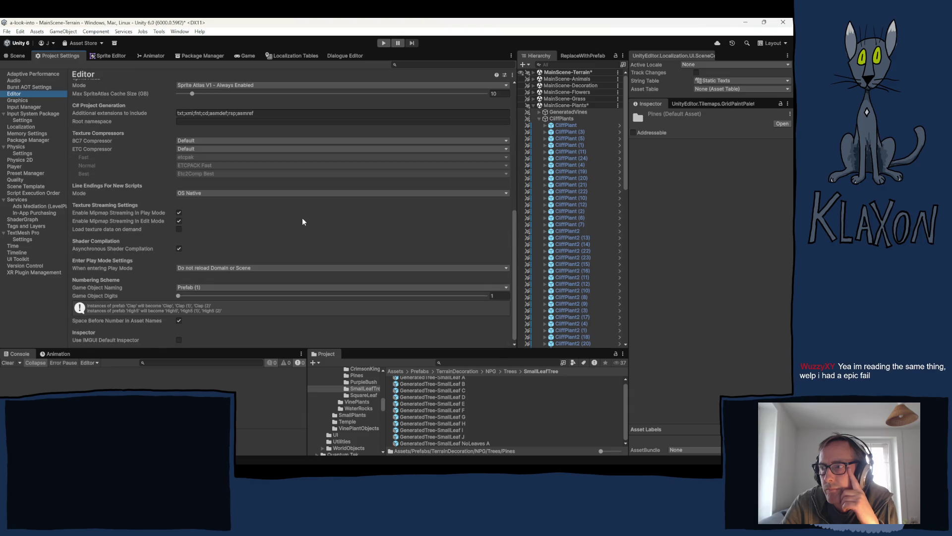
scroll(210, 219, up, 10)
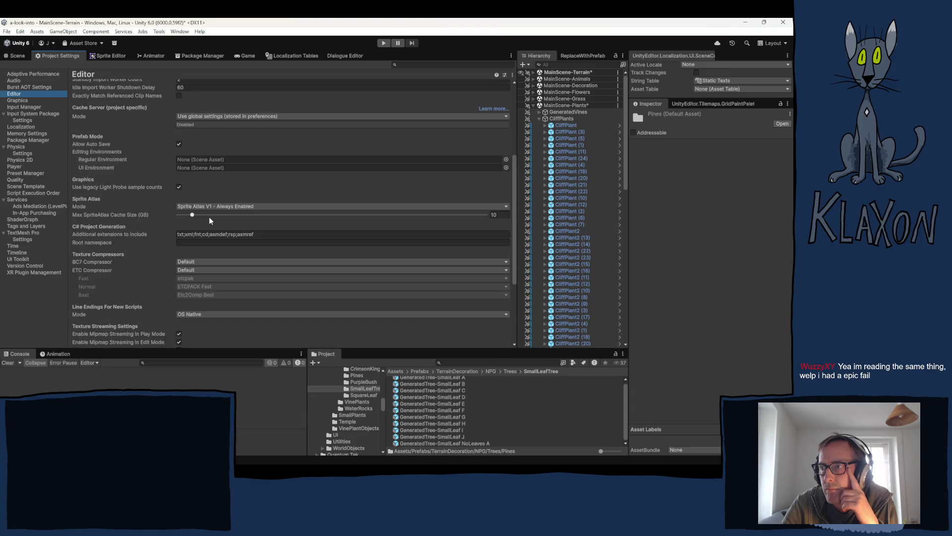
scroll(207, 218, up, 1)
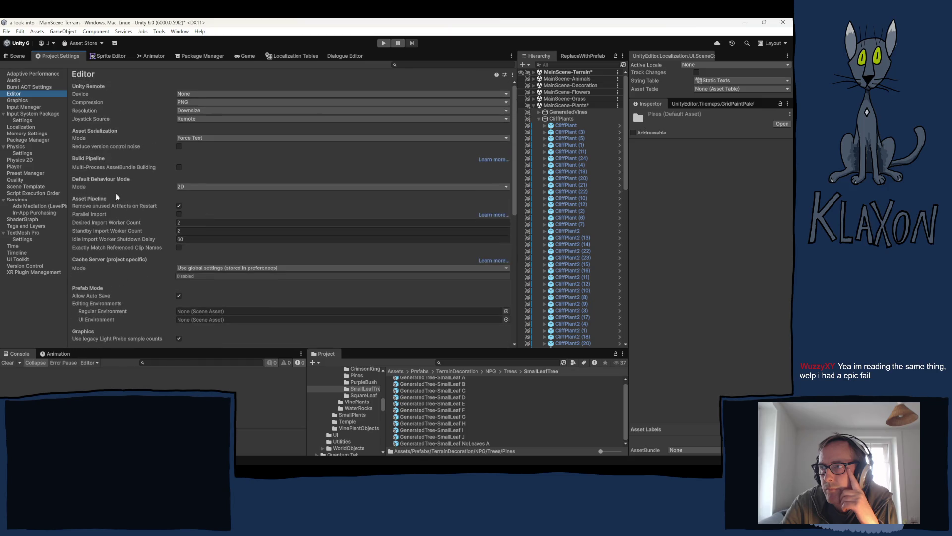
- Review the rest of the Editor options, then show the Graphics settings page
mouse_move(106, 168)
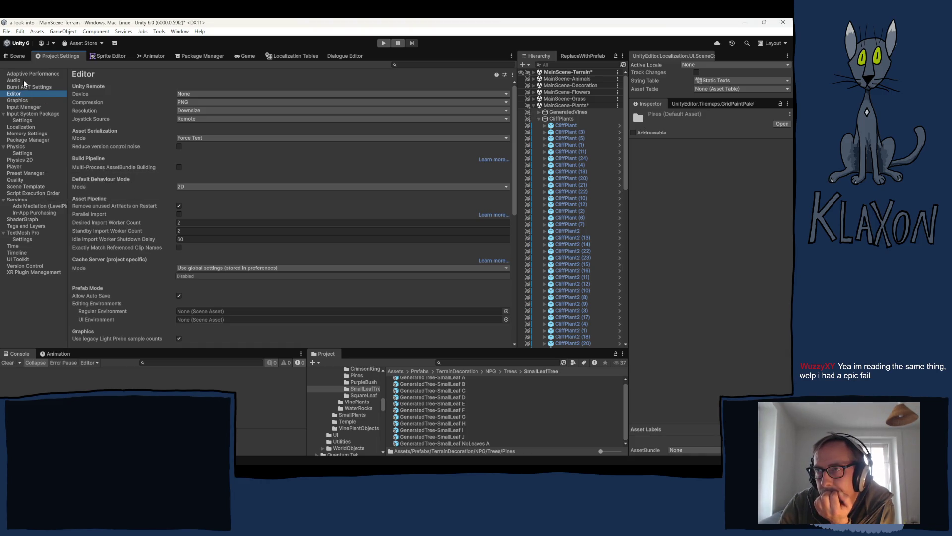
scroll(162, 154, down, 5)
scroll(162, 155, down, 9)
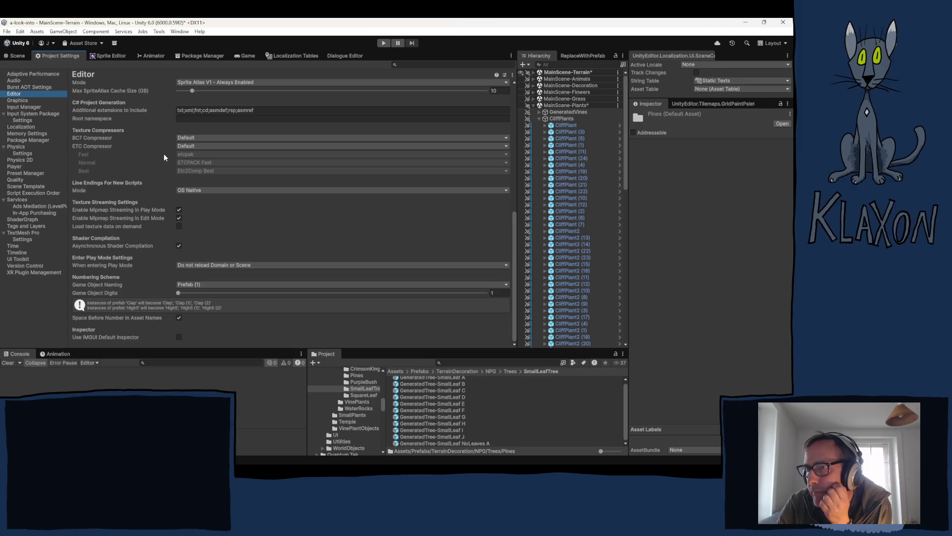
scroll(134, 185, up, 1)
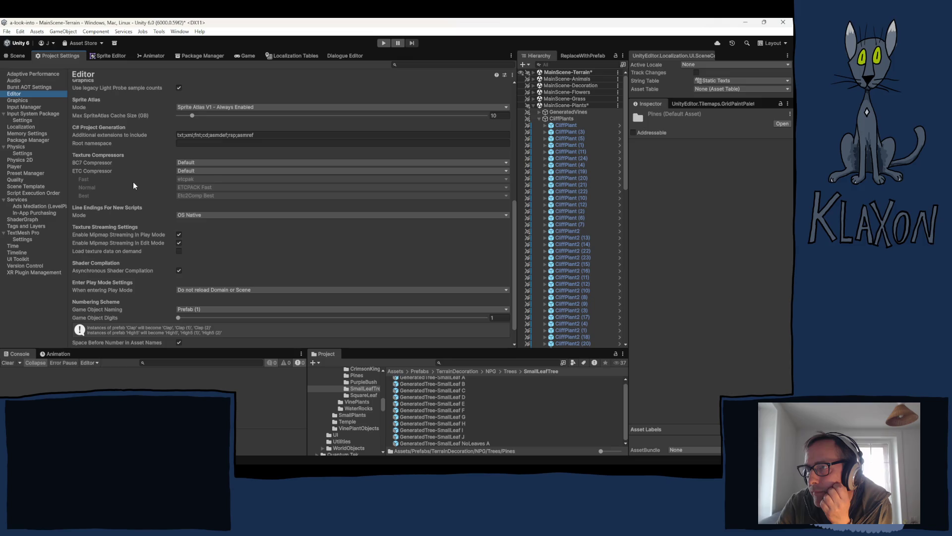
scroll(133, 186, up, 2)
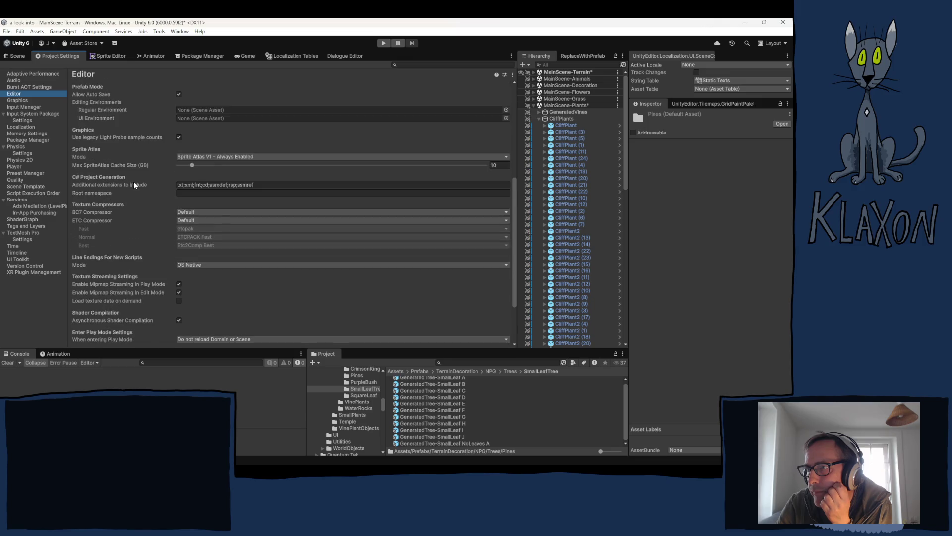
scroll(132, 184, up, 3)
scroll(134, 185, up, 5)
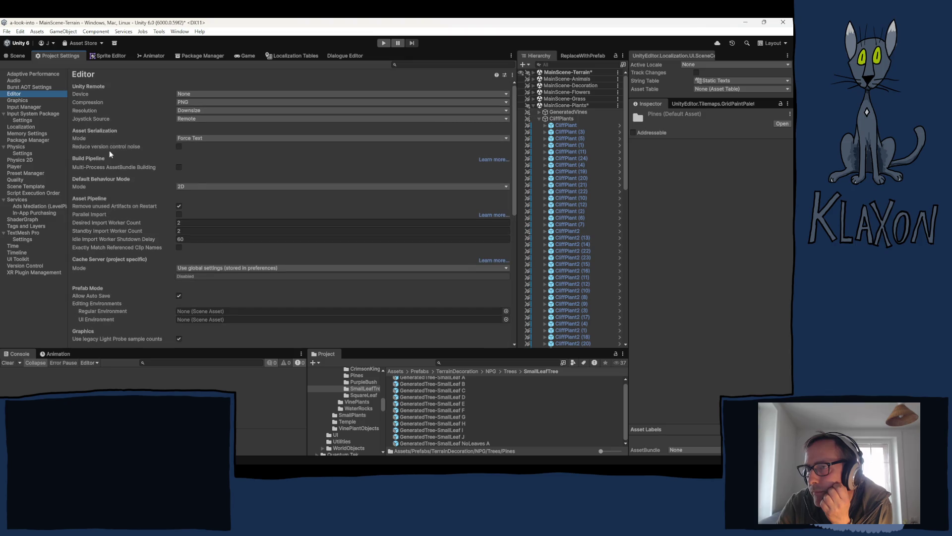
click(17, 101)
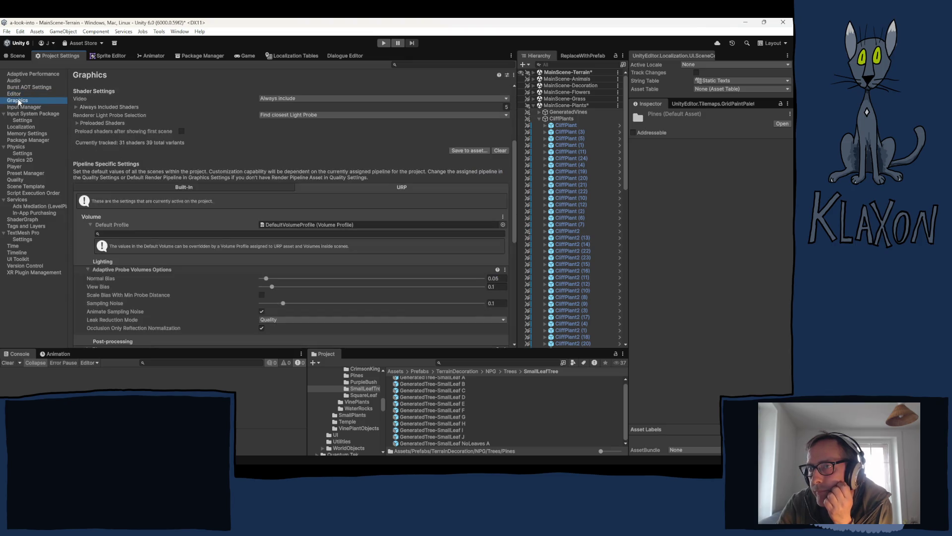
- Show the Player settings page with Other Settings expanded down to Configuration
scroll(222, 132, down, 4)
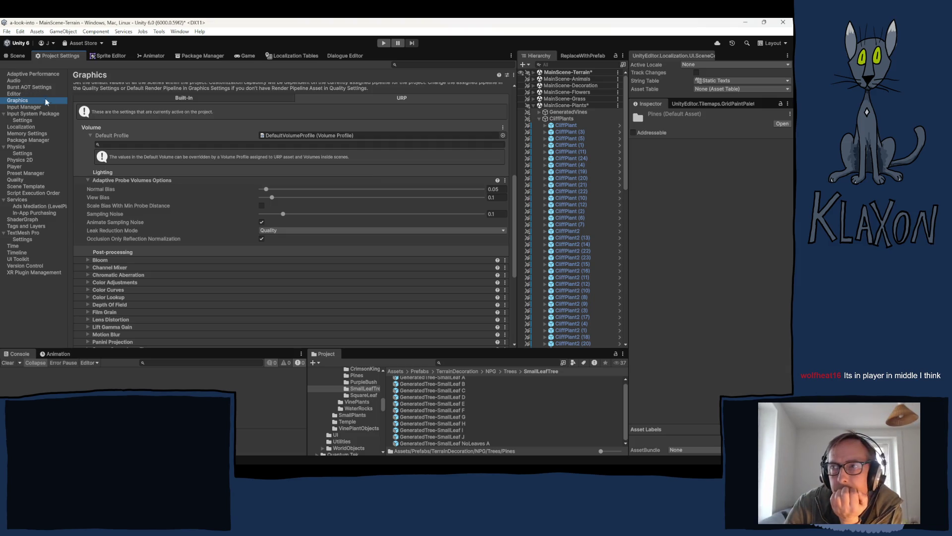
click(15, 167)
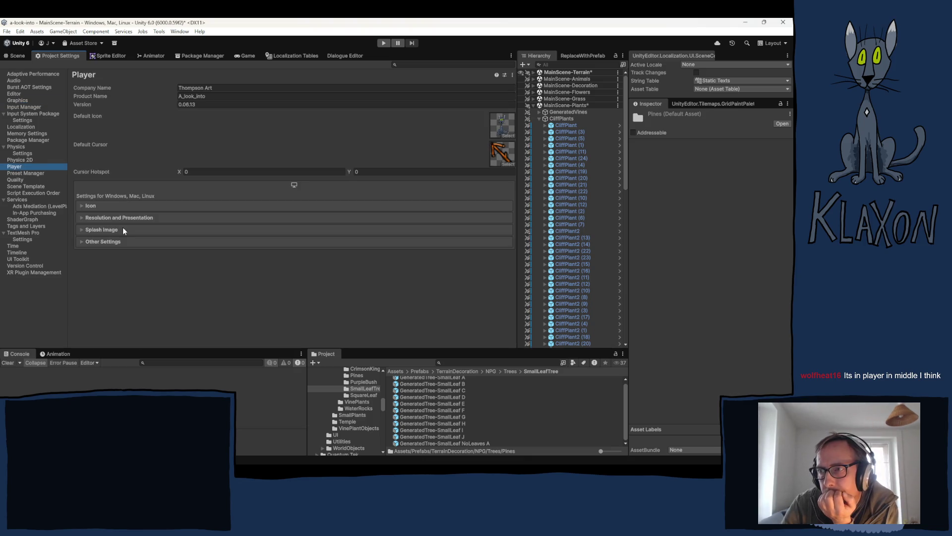
click(102, 240)
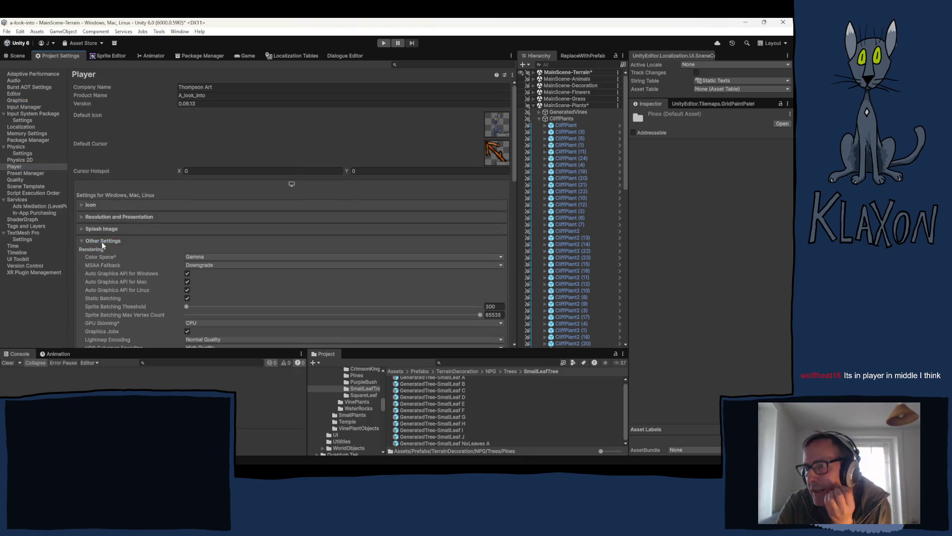
scroll(121, 260, down, 5)
scroll(144, 251, down, 5)
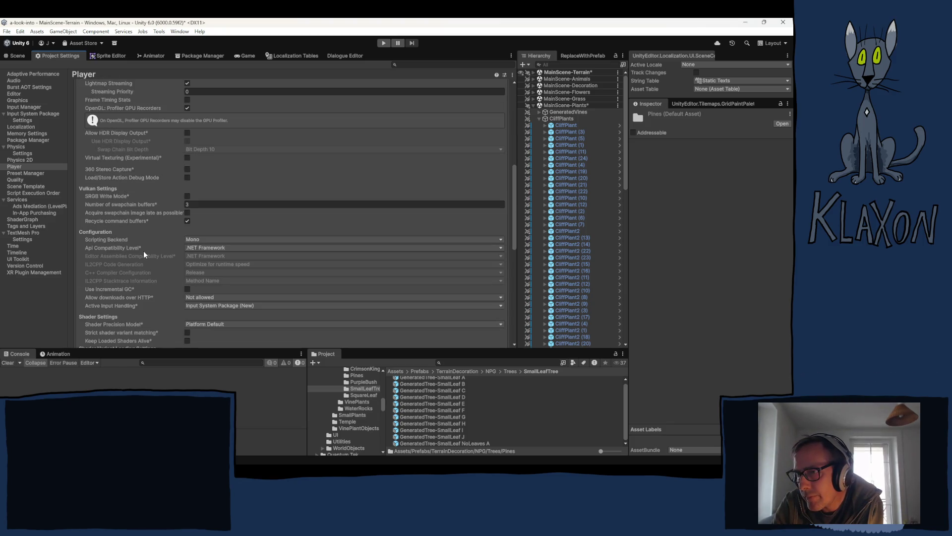
- Keep the scripting backend as Mono and API compatibility as .NET Framework
click(248, 239)
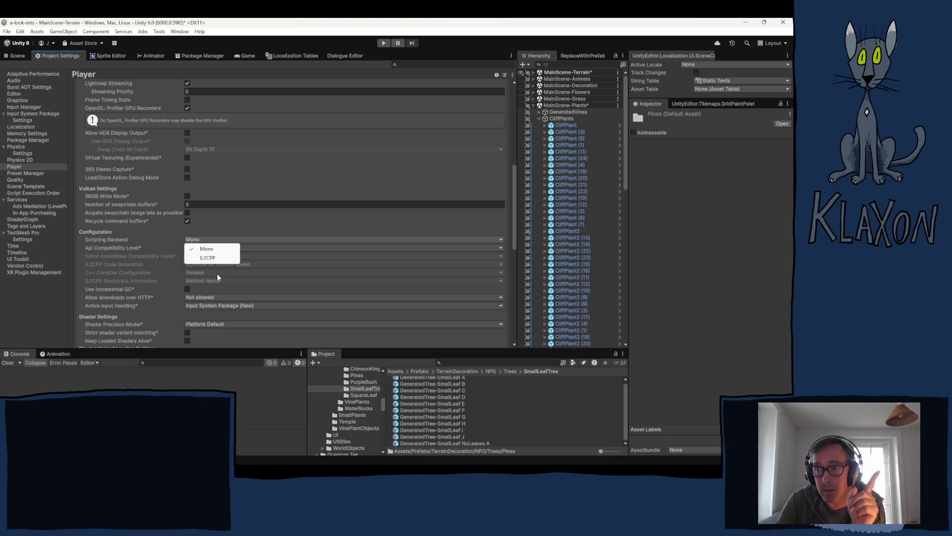
click(130, 233)
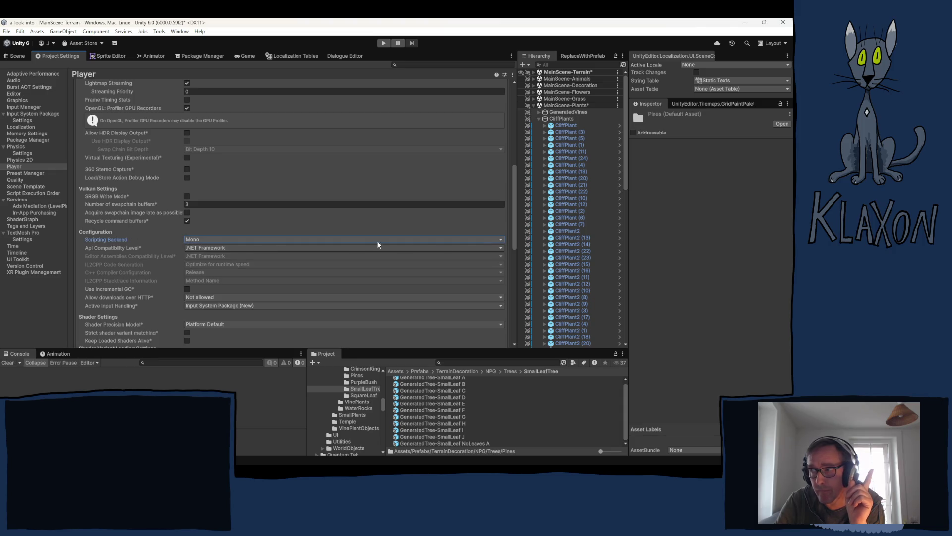
click(498, 247)
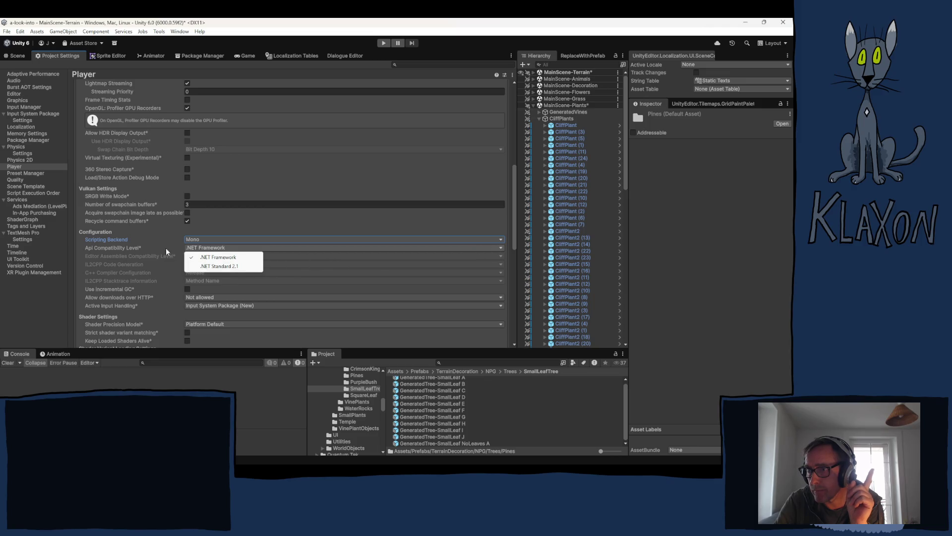
click(120, 228)
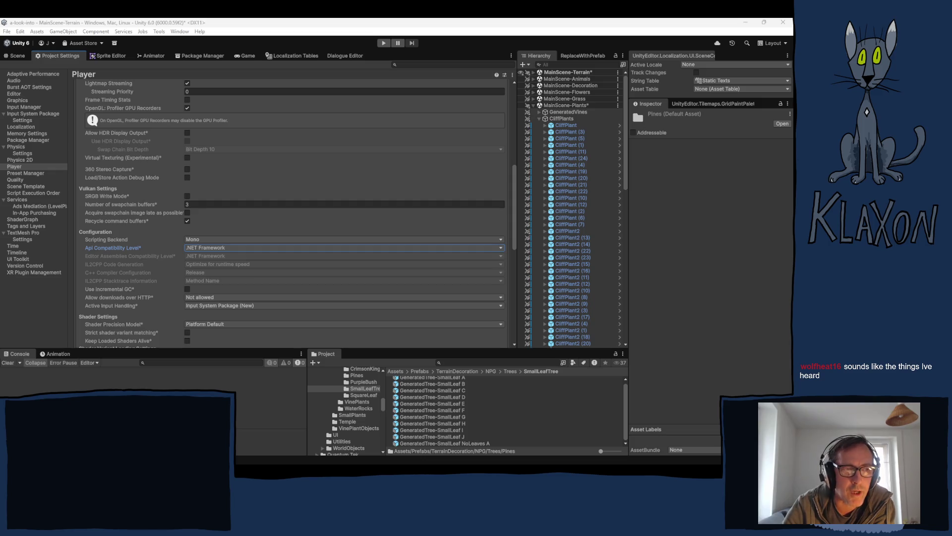
key(alt+Tab)
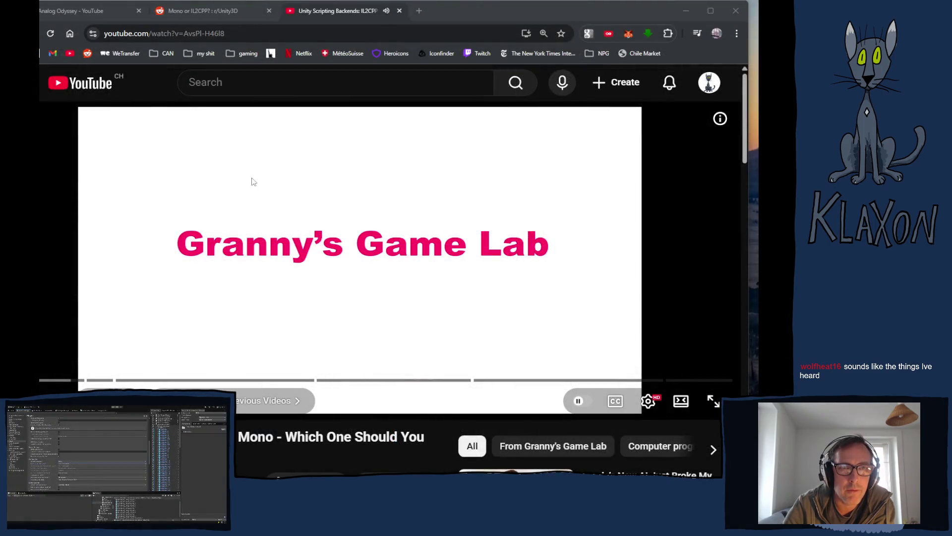
key(alt+Tab)
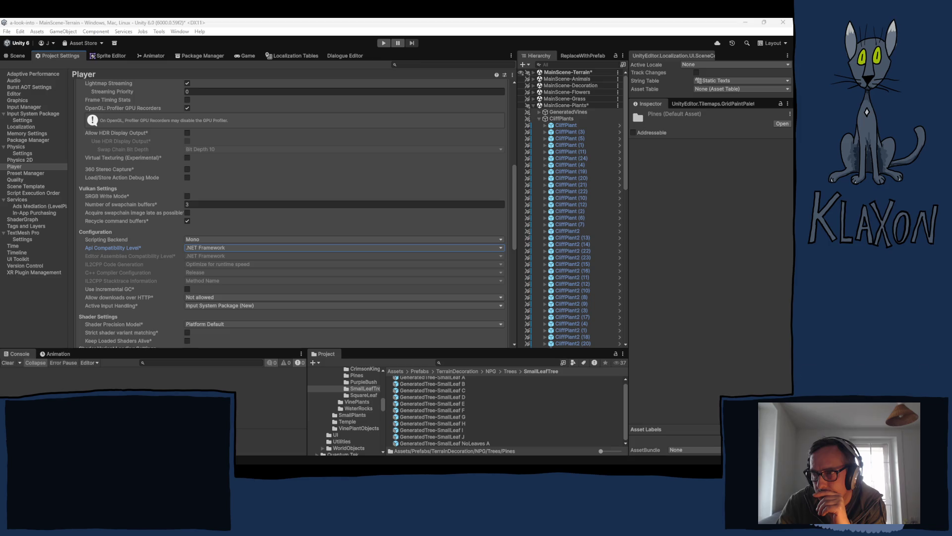
click(329, 240)
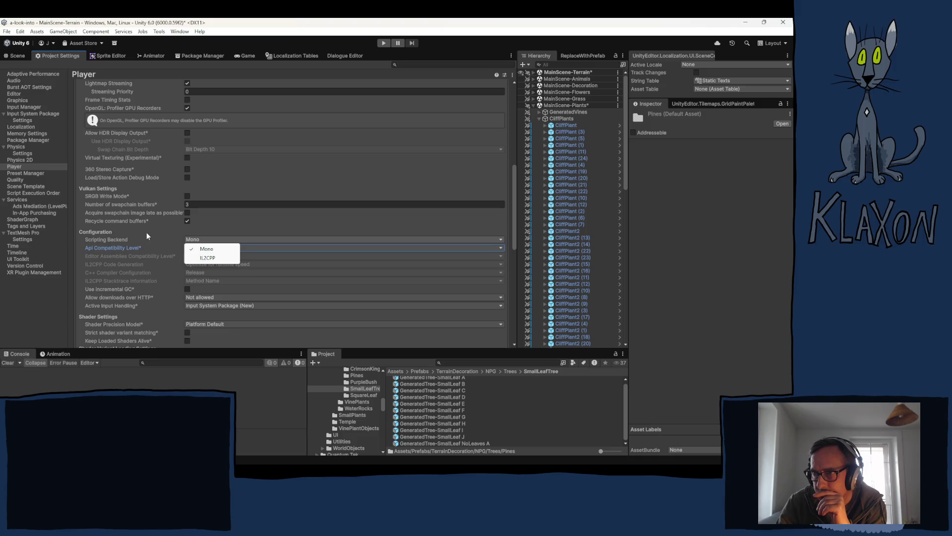
click(231, 225)
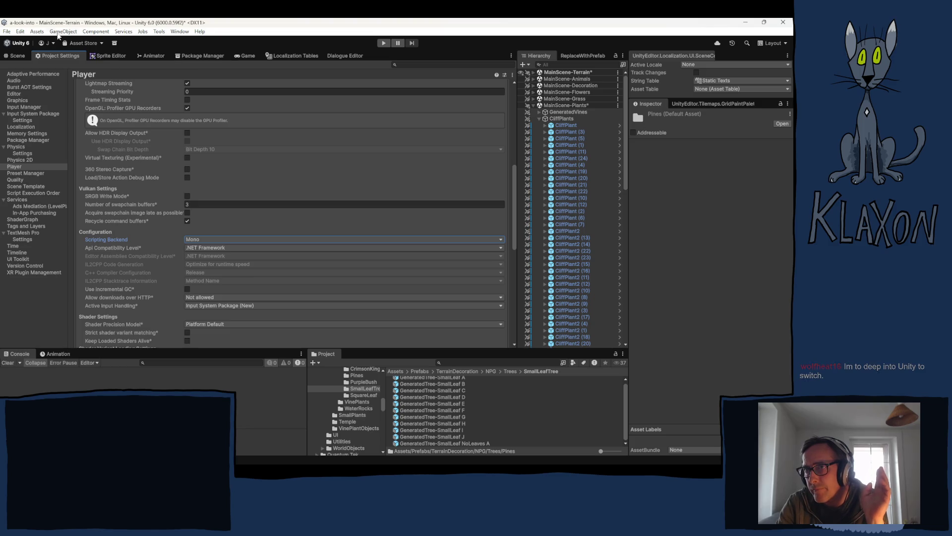
click(18, 56)
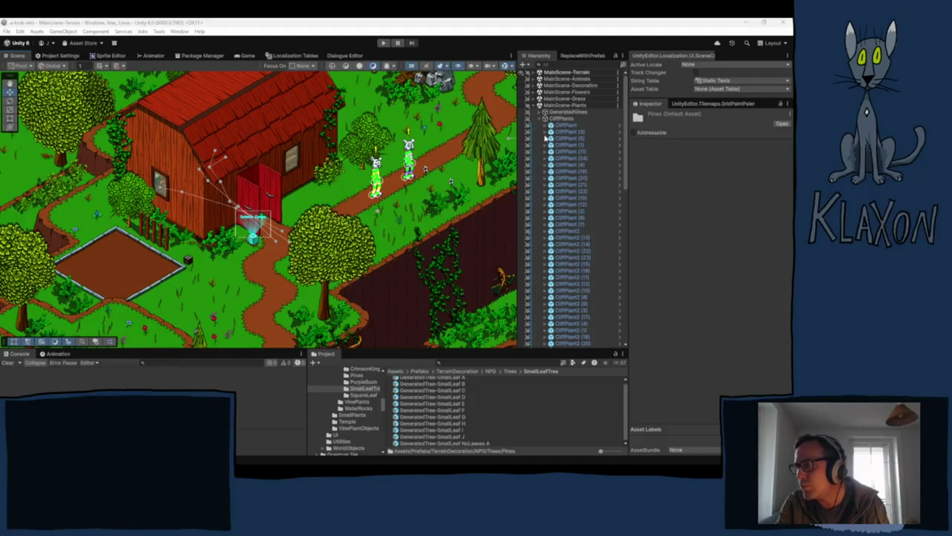
click(540, 118)
- Collapse the MainScene-Plants group in the Hierarchy
click(534, 106)
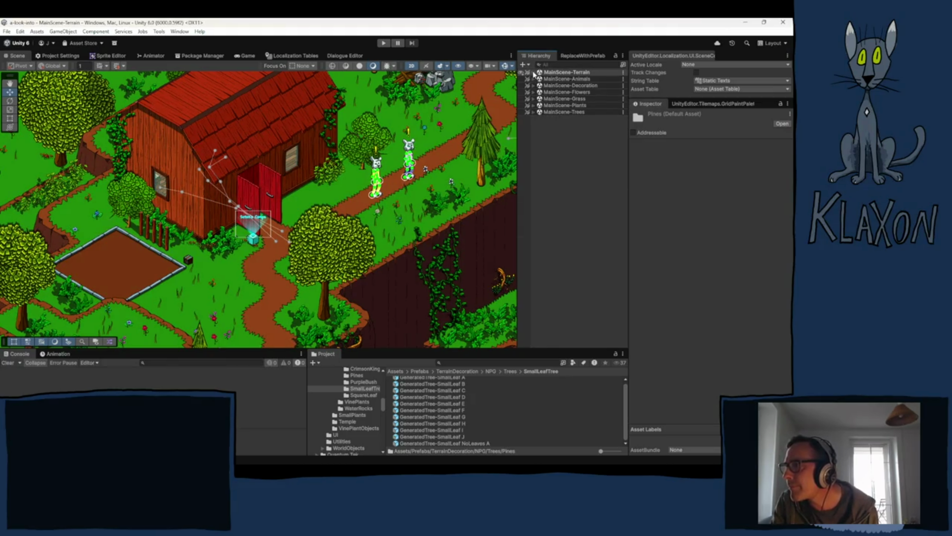
- Expand MainScene-Terrain and pan the Scene view past the water, campfire, fence and pines
click(534, 73)
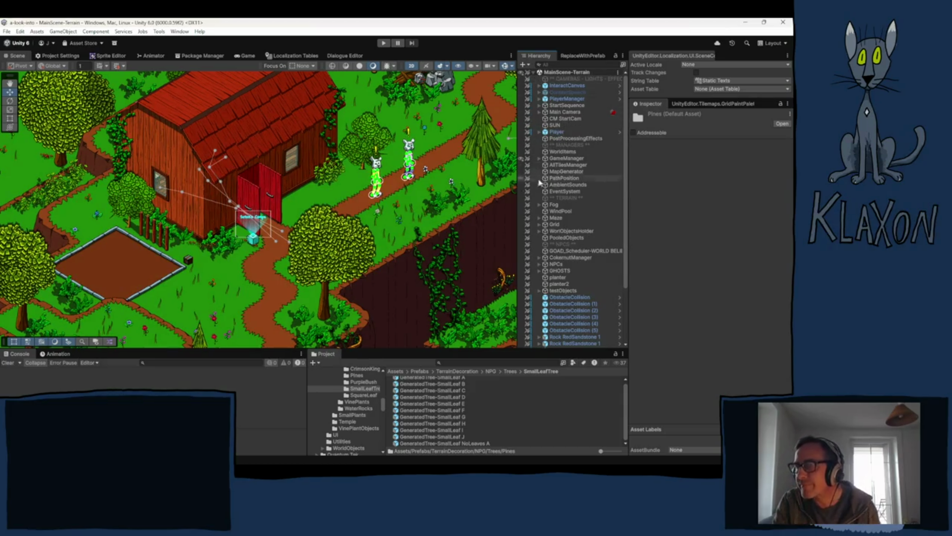
drag(54, 193, 292, 264)
mouse_move(94, 95)
mouse_down()
mouse_move(283, 152)
mouse_move(175, 218)
mouse_up()
mouse_move(274, 170)
mouse_down()
mouse_move(215, 188)
mouse_move(189, 224)
mouse_up()
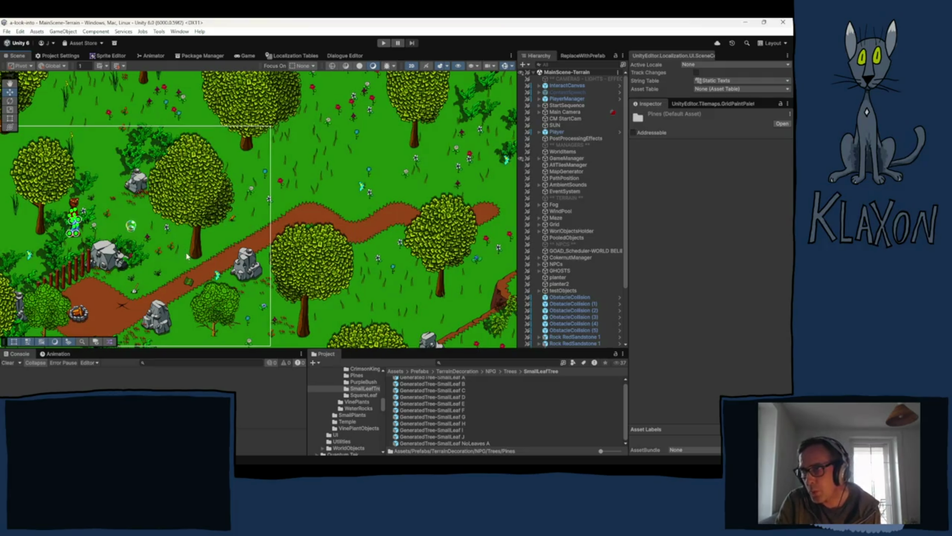
drag(164, 180, 220, 277)
drag(254, 197, 235, 259)
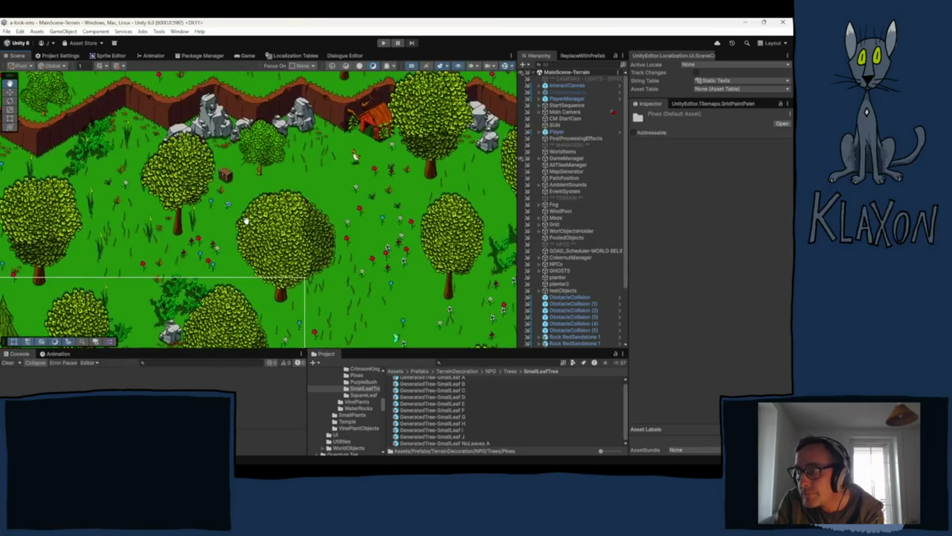
key(Down)
key(Right)
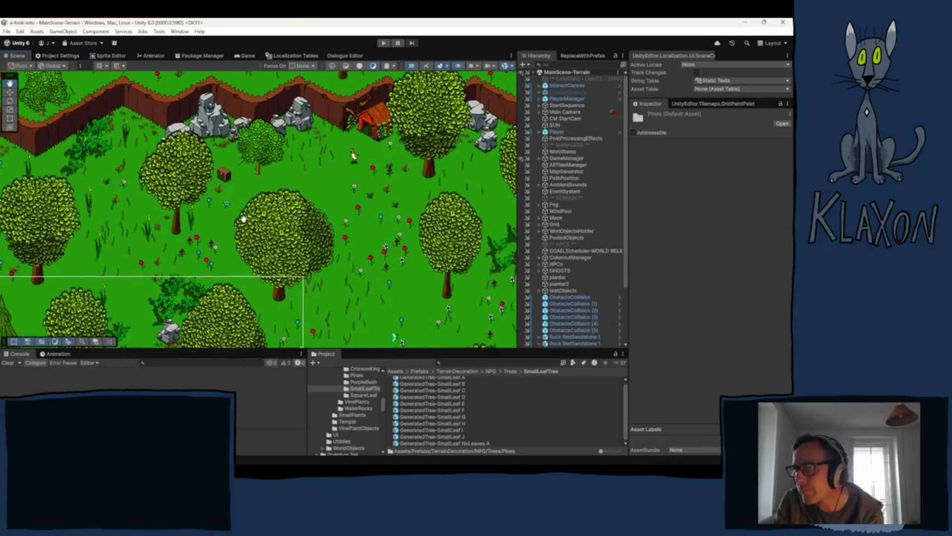
key(Down)
key(Right)
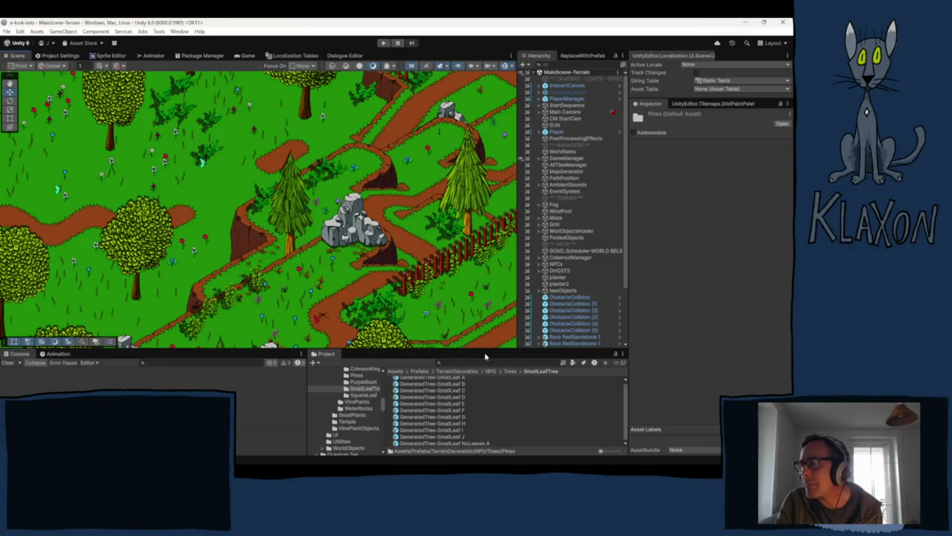
- Collapse the terrain list and expand MainScene-Animals > Animals > Bear
click(534, 73)
click(534, 79)
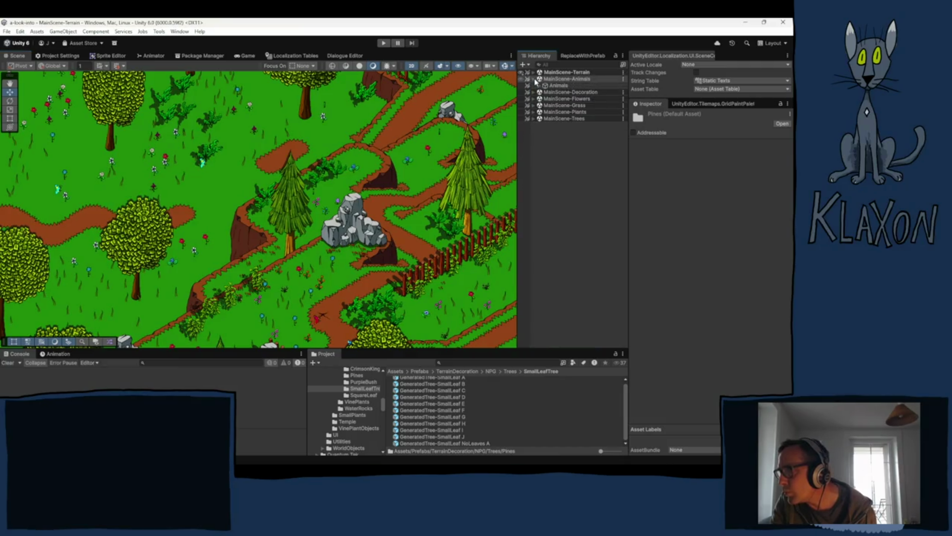
click(539, 85)
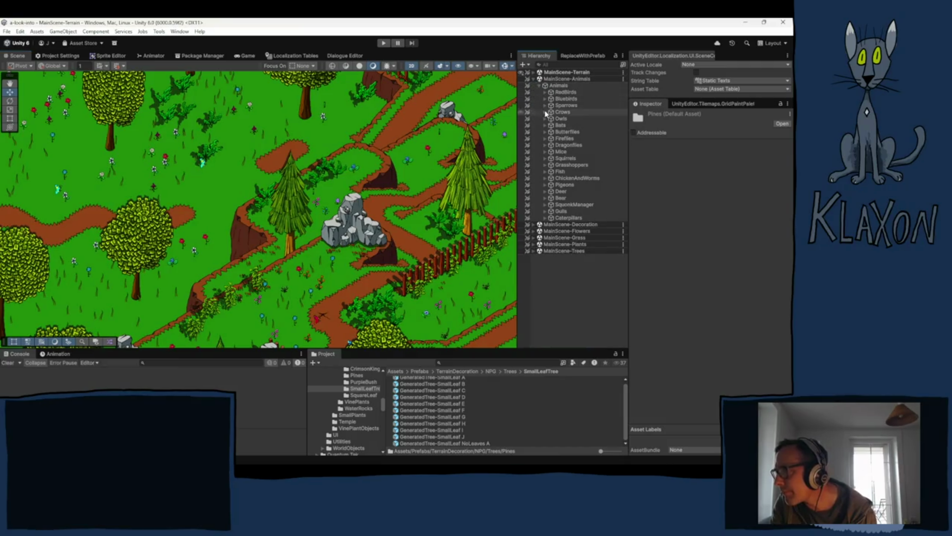
click(545, 198)
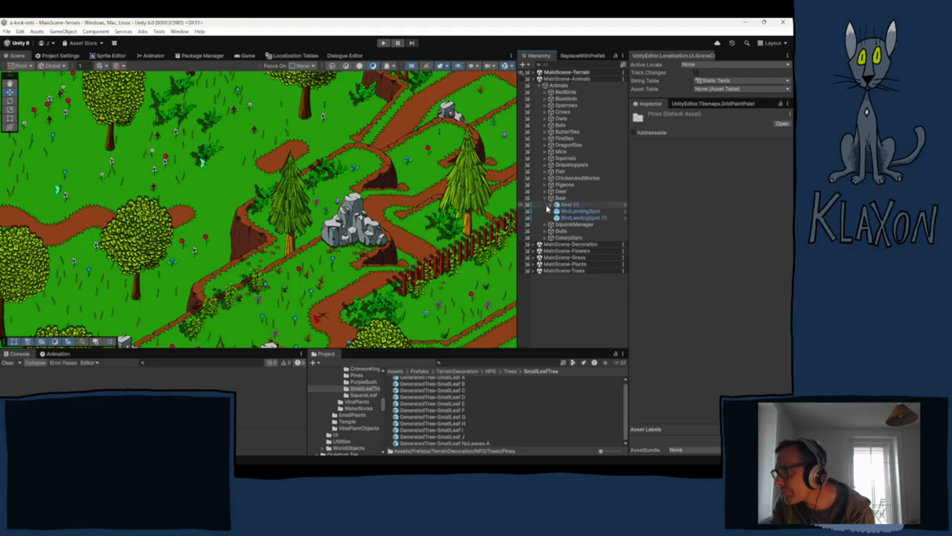
- Select Bear (1) and expand its NPC_Dialogue System component in the Inspector
click(563, 199)
click(565, 205)
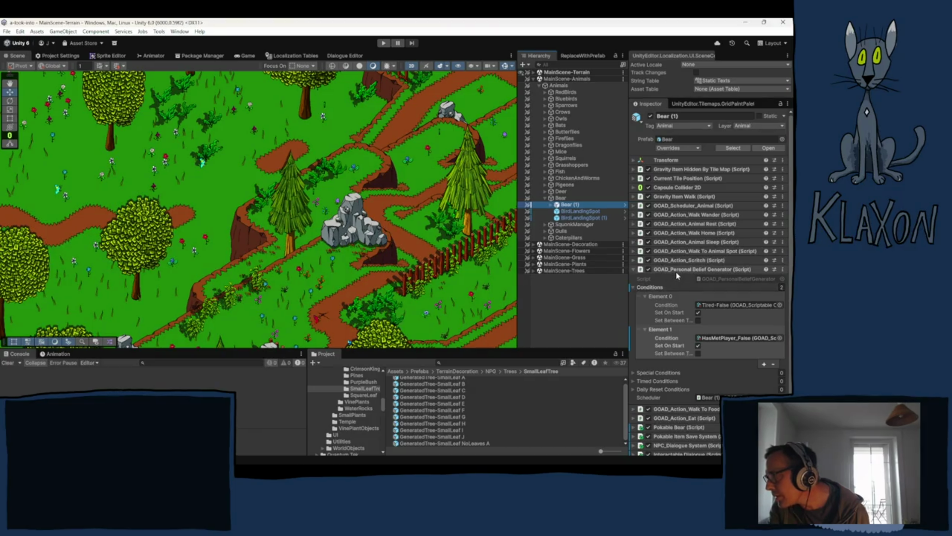
scroll(653, 293, down, 1)
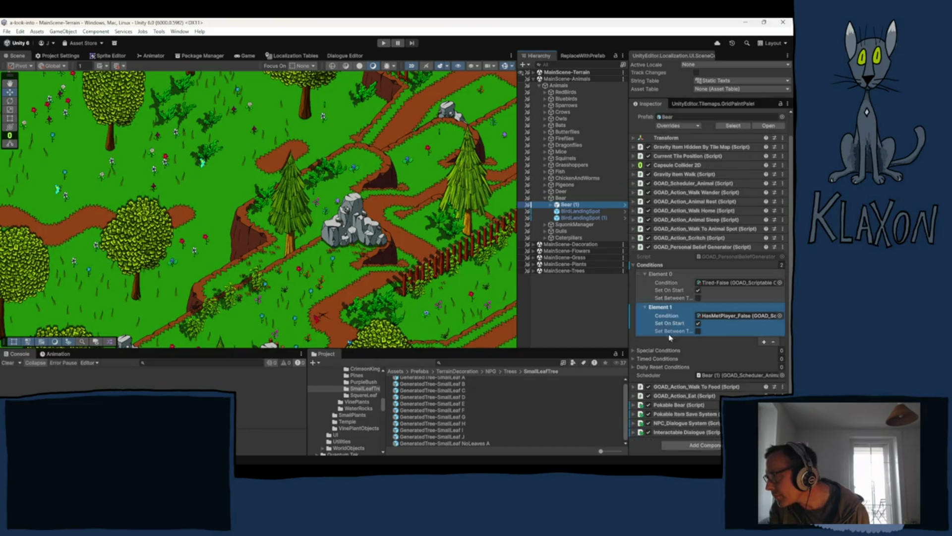
click(675, 424)
scroll(674, 424, down, 3)
- Locate the bear's Grandma Meet Player dialogue asset and select the Dialogues folder
click(727, 394)
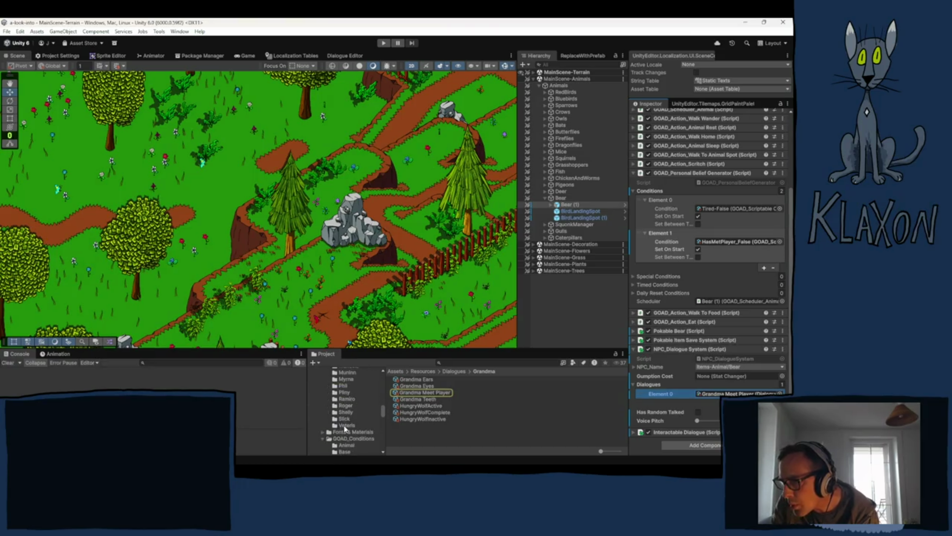
scroll(358, 427, down, 3)
scroll(357, 425, up, 2)
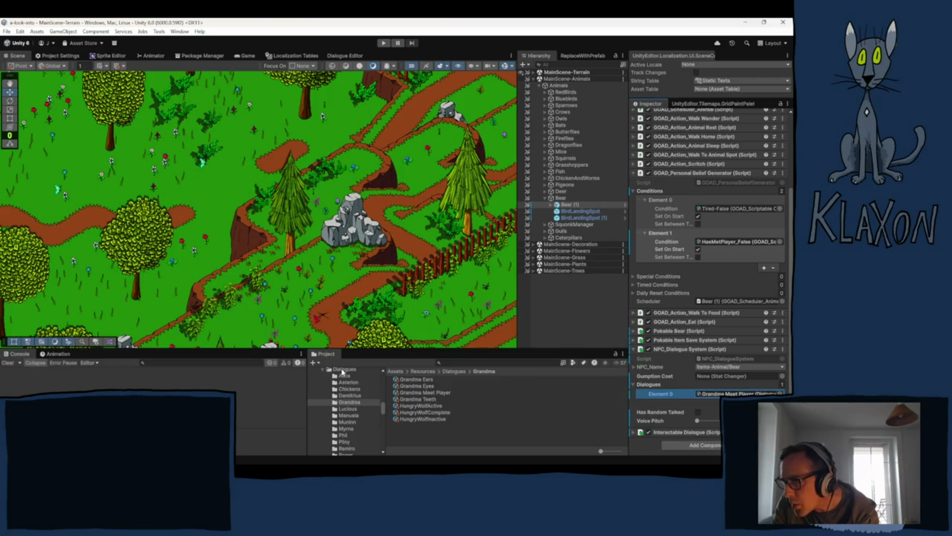
click(343, 371)
right_click(341, 373)
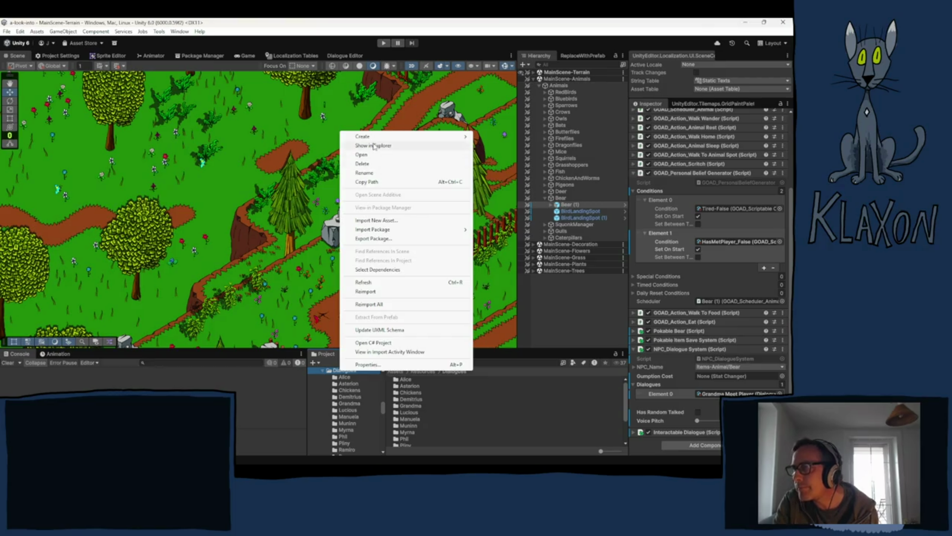
- Create a folder named Bear inside Dialogues and open it
mouse_move(368, 136)
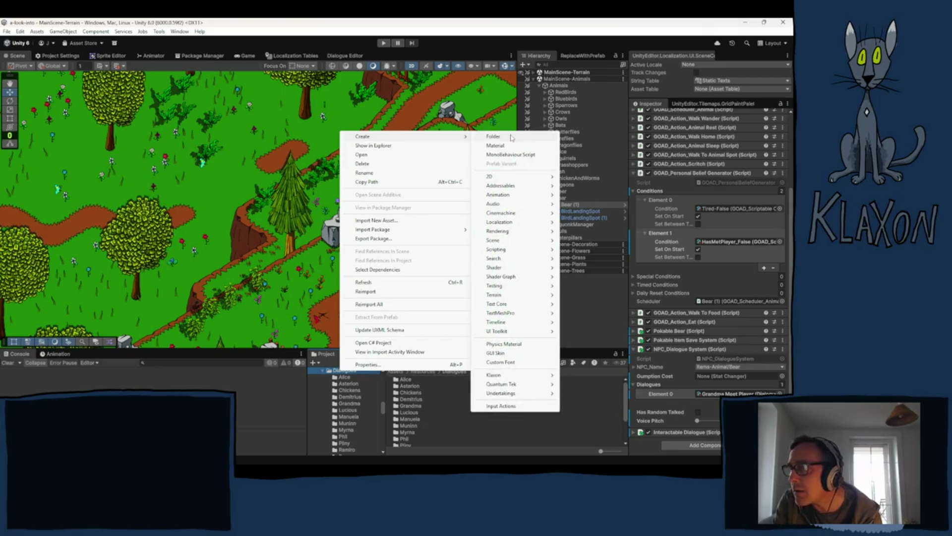
click(512, 137)
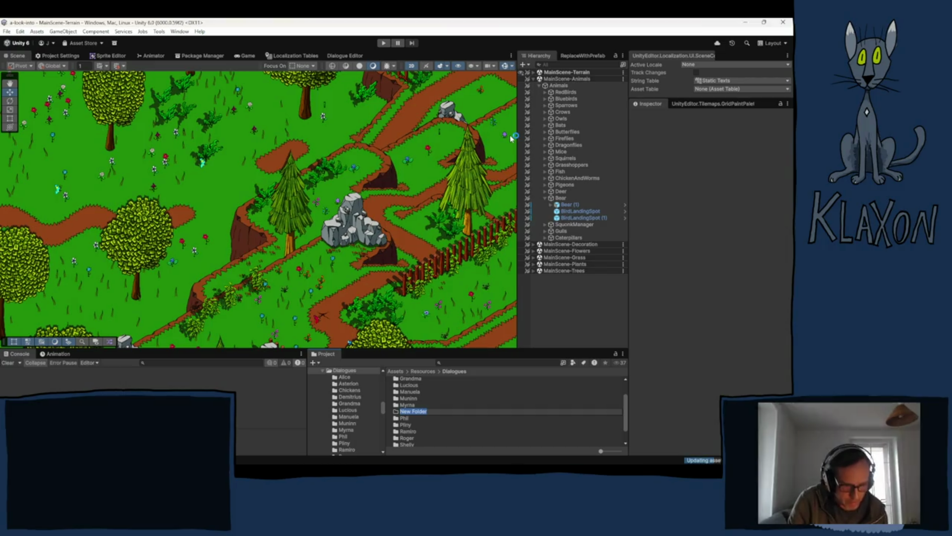
text(Bear)
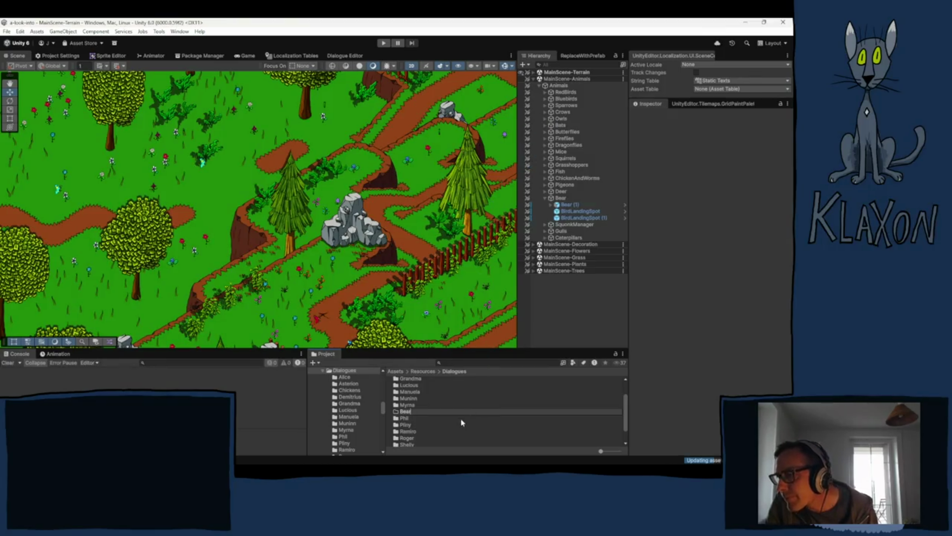
key(Return)
double_click(406, 393)
- Create a Klaxon dialogue named Bear_Interaction_01 and open it in the Dialogue Editor
right_click(408, 398)
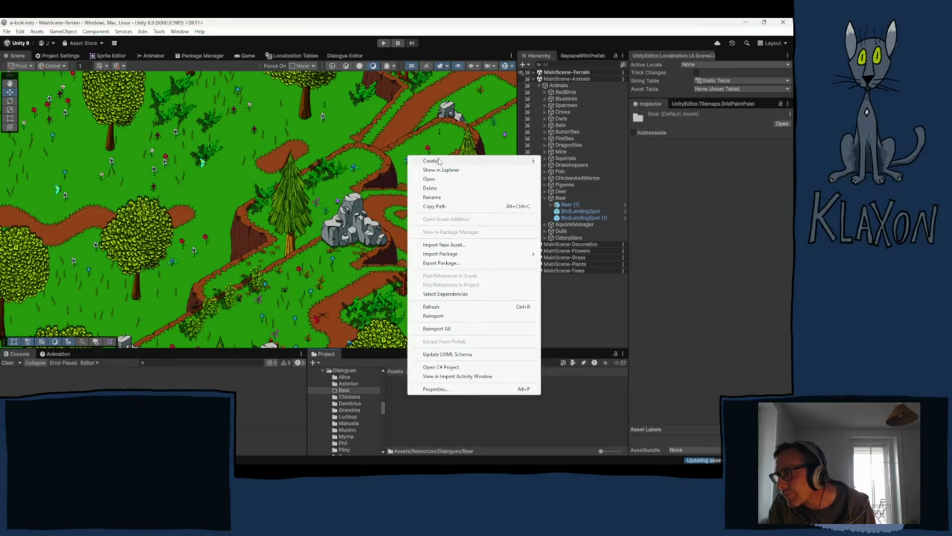
mouse_move(441, 161)
mouse_move(605, 399)
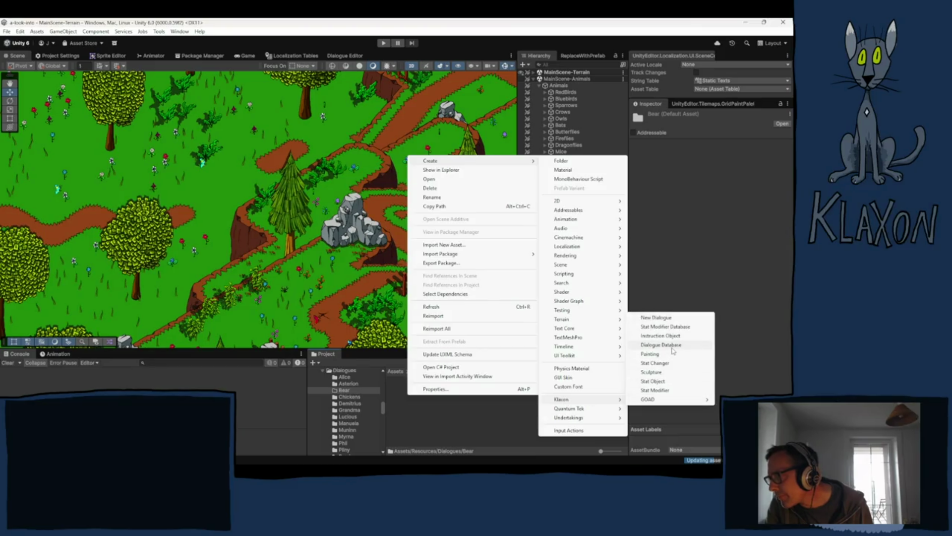
click(657, 318)
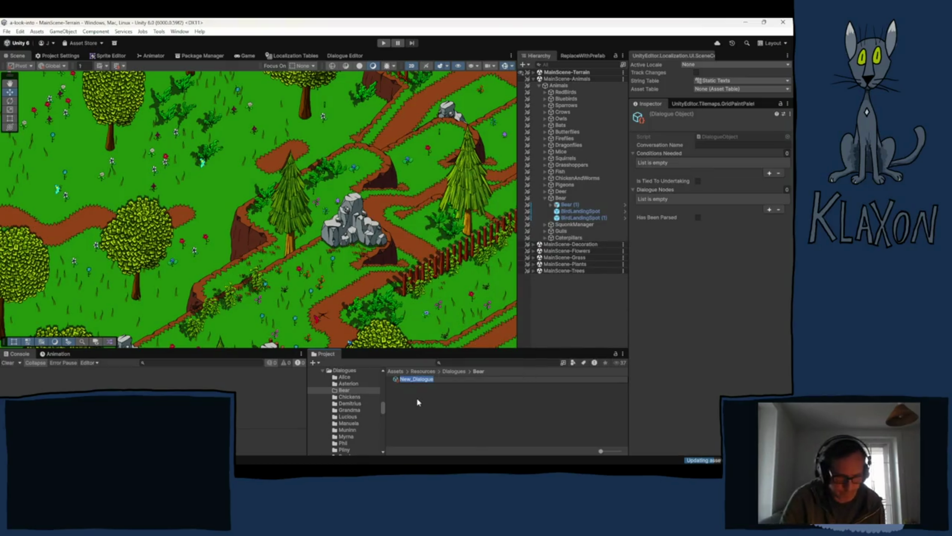
text(Bear)
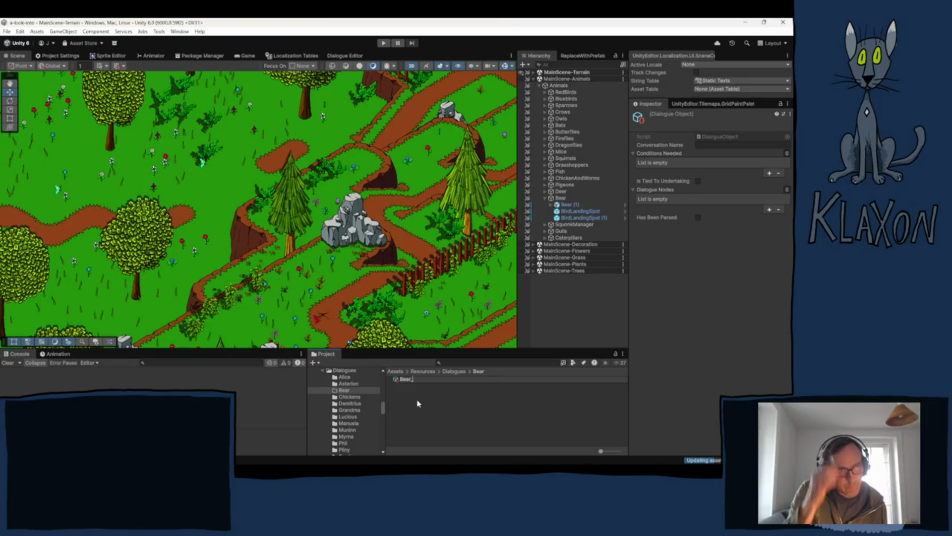
text(_First)
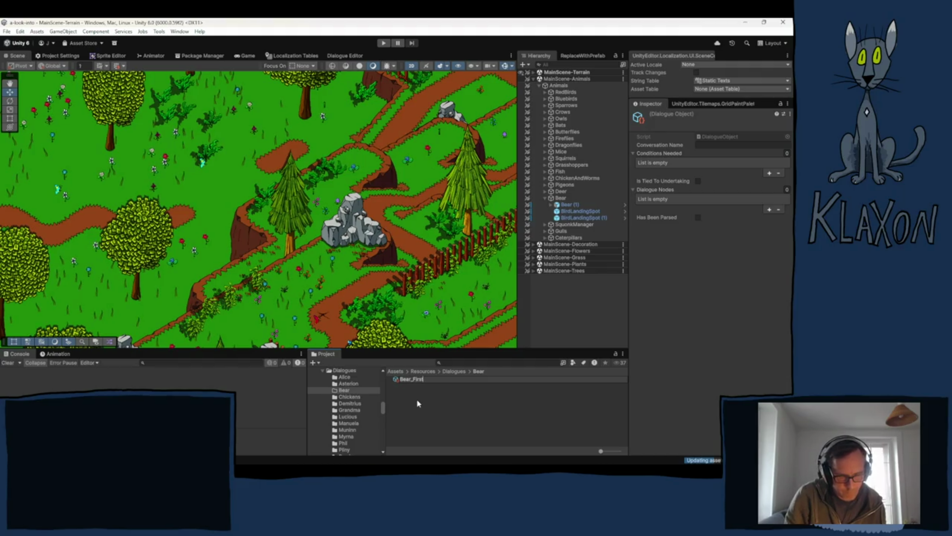
text(_Interaction)
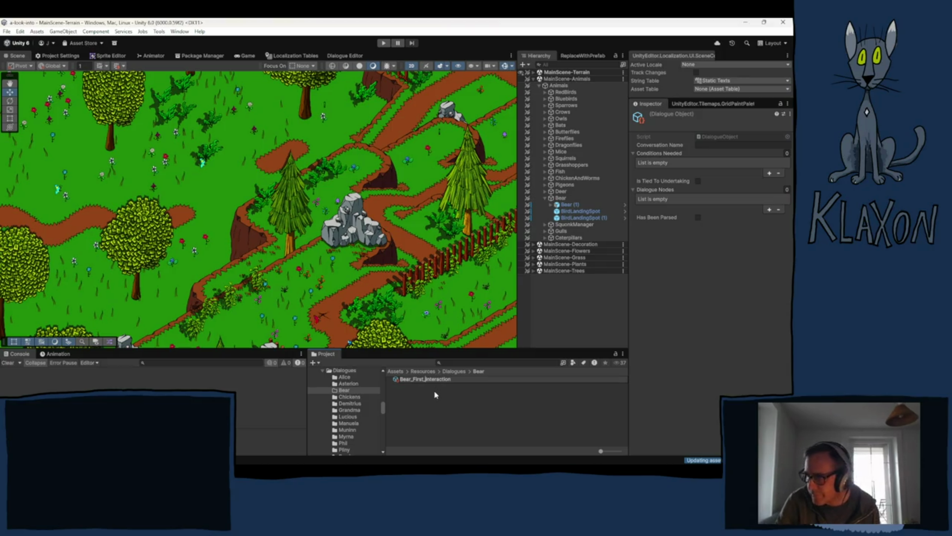
key(BackSpace)
key(BackSpace)
key(BackSpace)
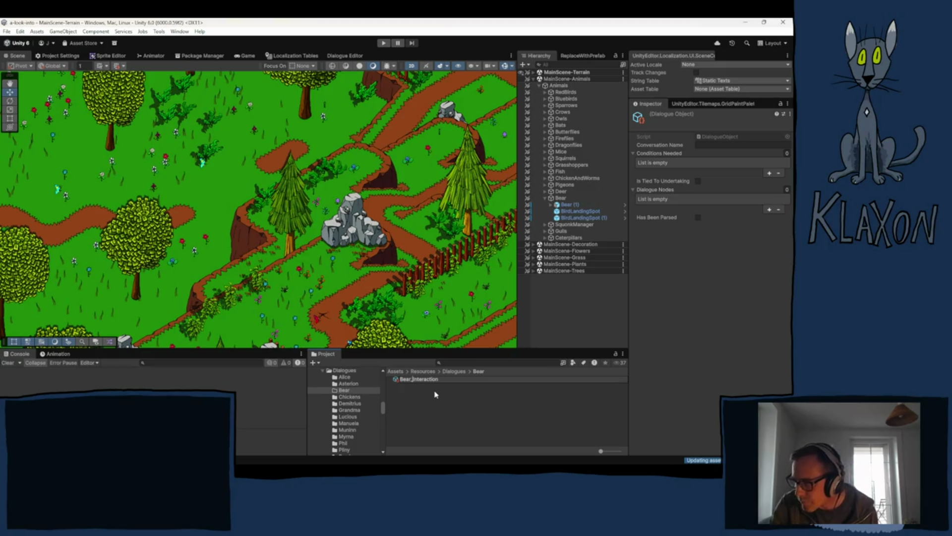
text(_01)
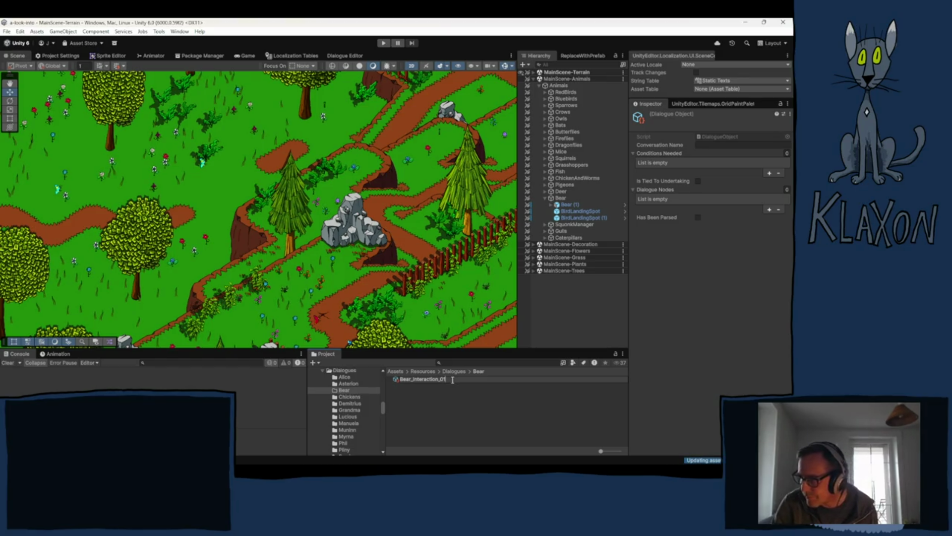
key(Return)
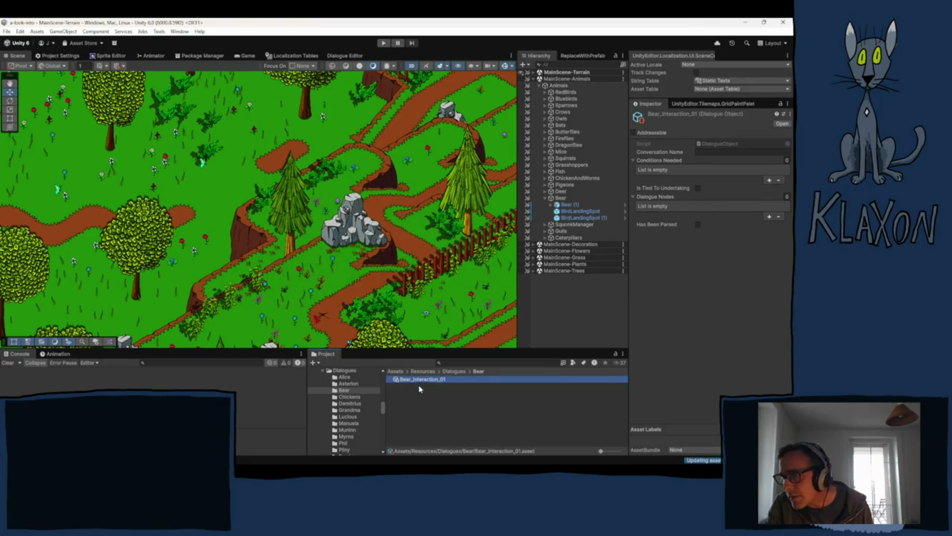
click(344, 55)
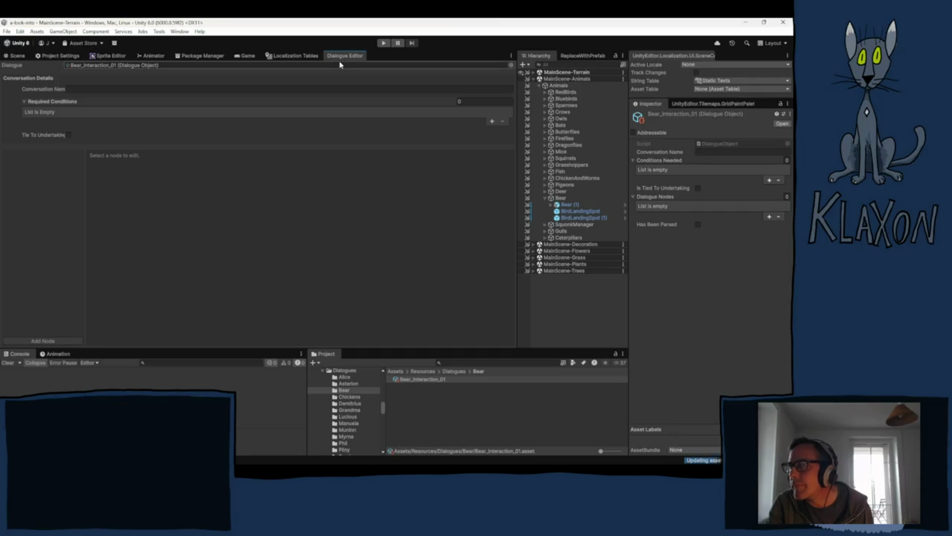
- Show Localization Tables and browse the string table collections, keeping Items-Equipment displayed
click(291, 57)
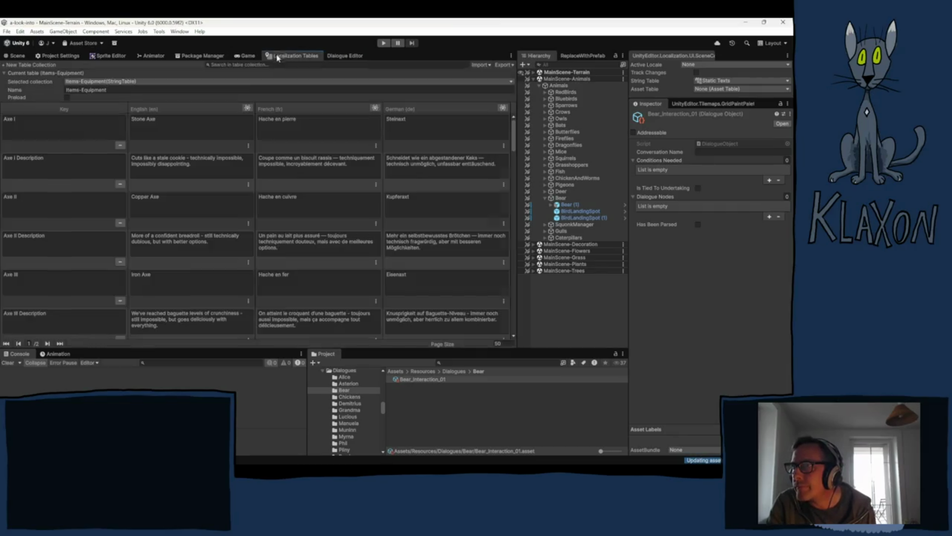
click(100, 81)
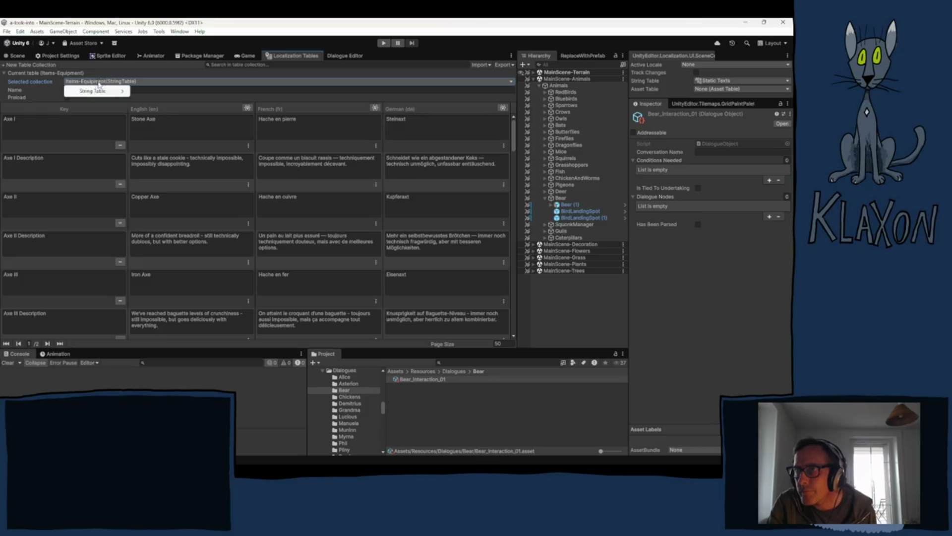
mouse_move(99, 91)
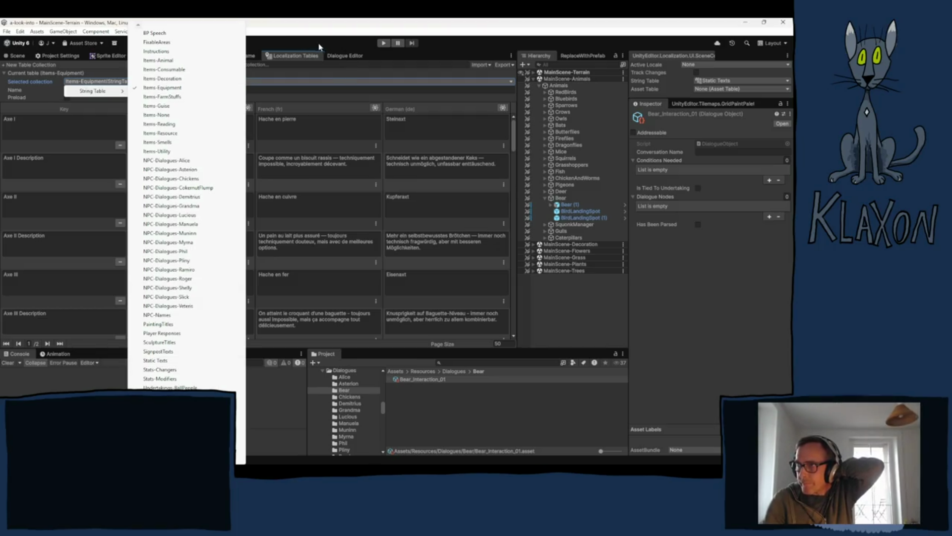
click(305, 44)
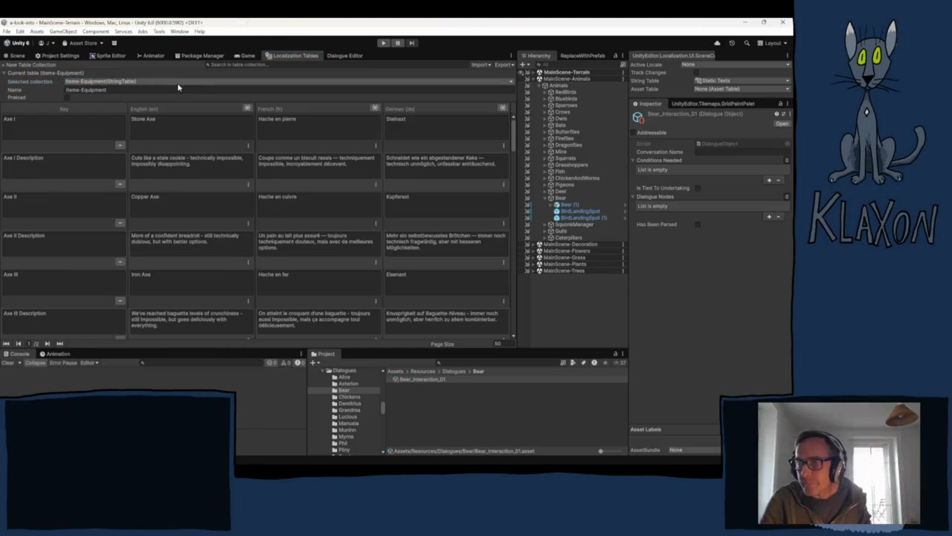
click(137, 84)
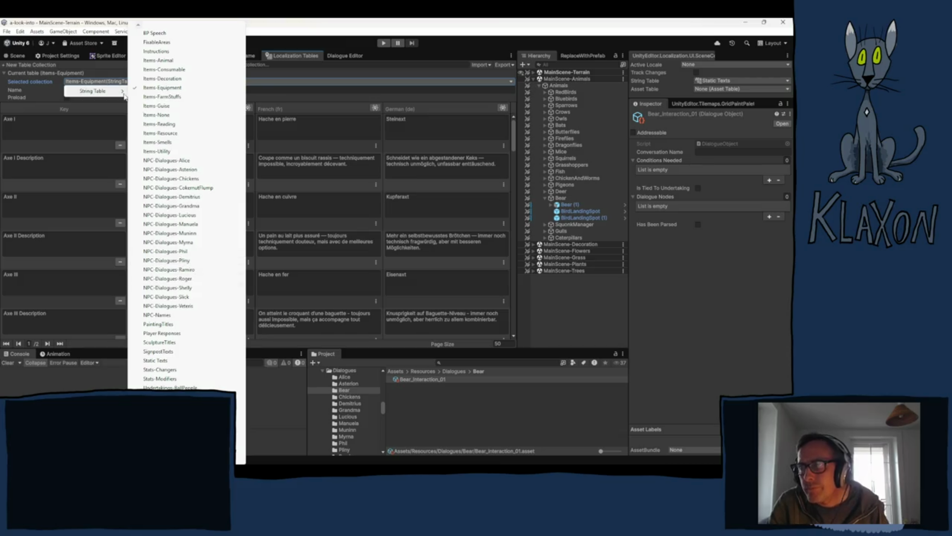
click(253, 30)
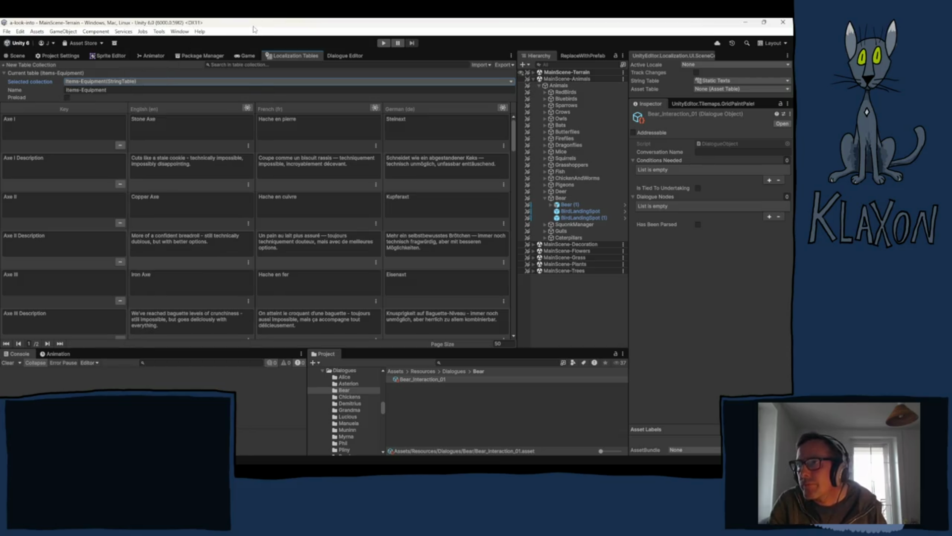
click(27, 65)
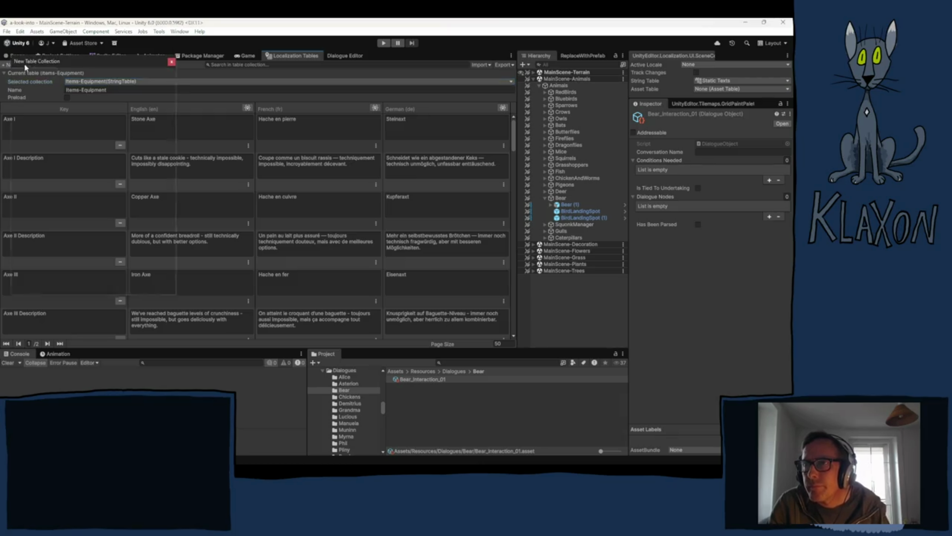
- Create the NPC_Bear_Dialogue table collection for English, French and German in Assets/Localization
click(99, 115)
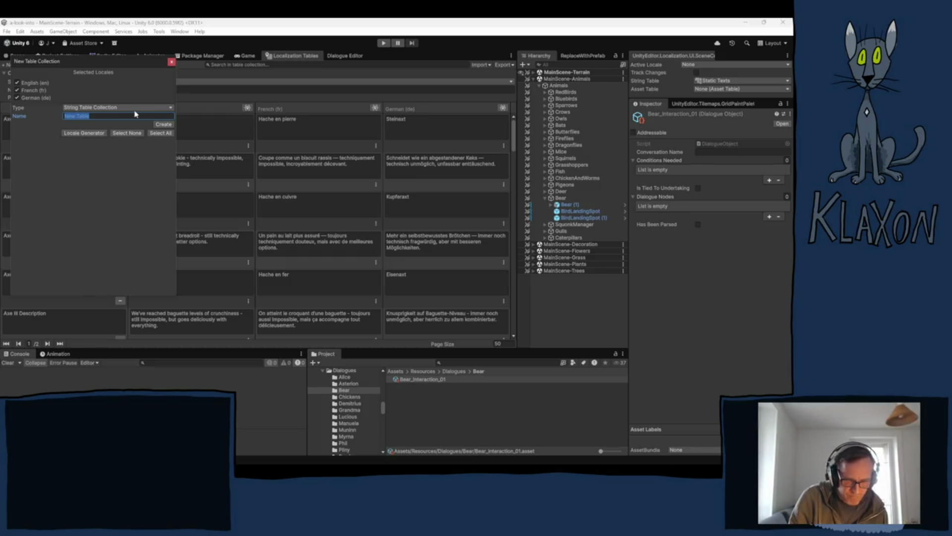
text(N)
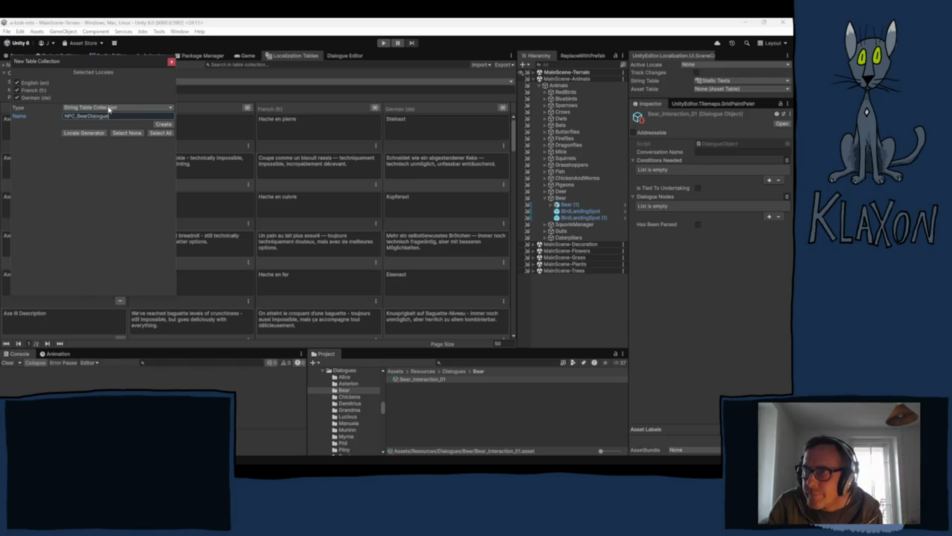
key(BackSpace)
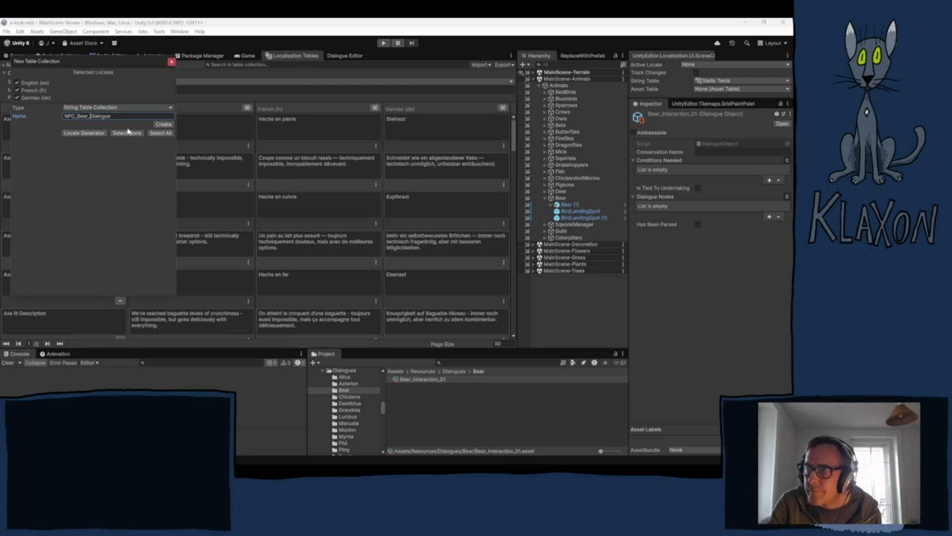
click(156, 125)
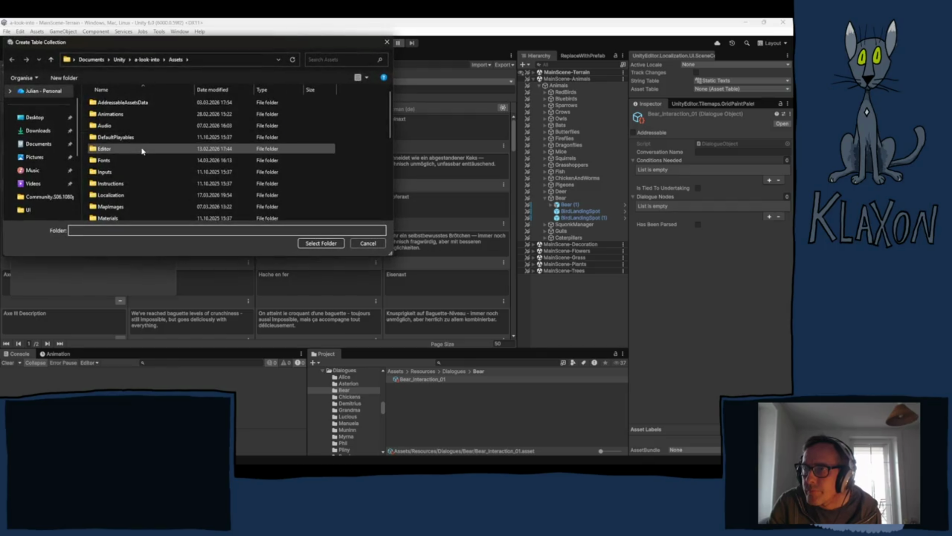
double_click(122, 199)
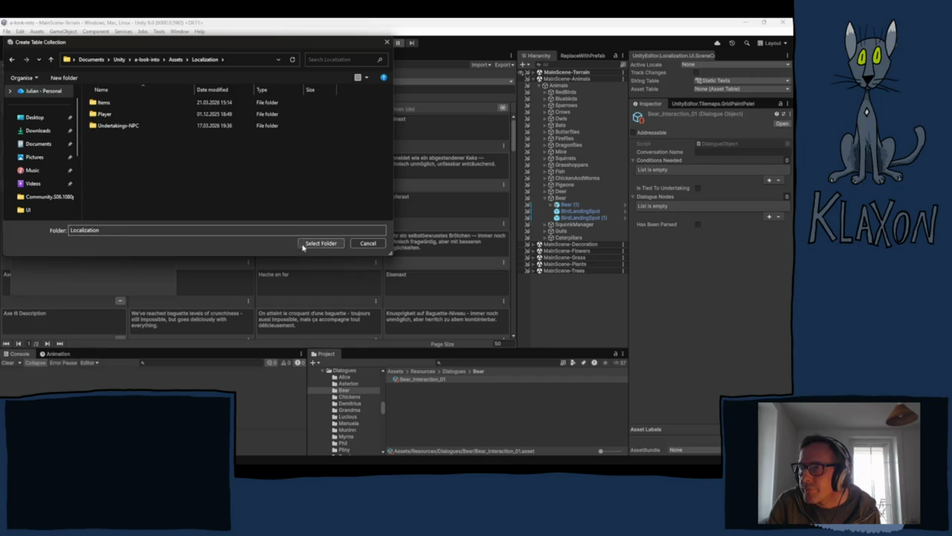
click(318, 244)
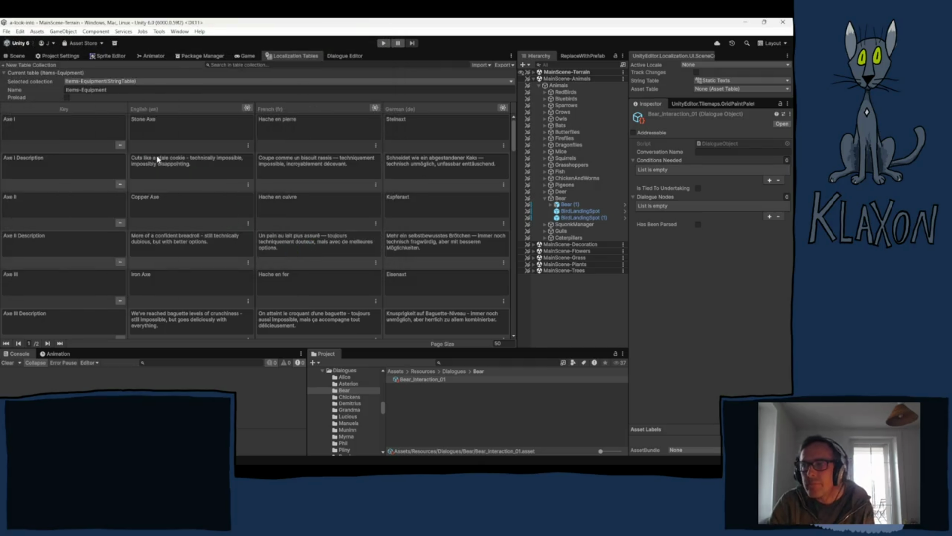
- Add a new table entry keyed Bear Interaction 1_A
click(72, 123)
click(62, 129)
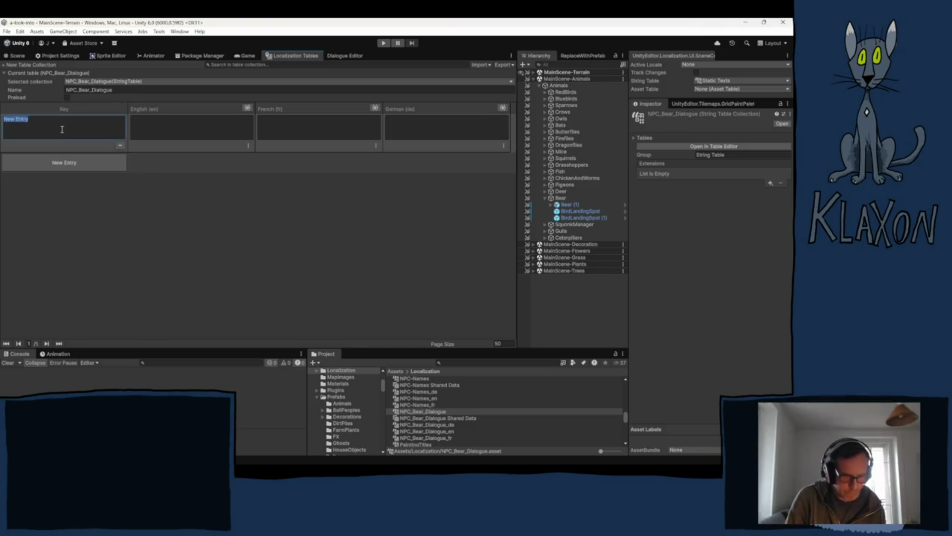
text(B)
key(BackSpace)
text(Bear )
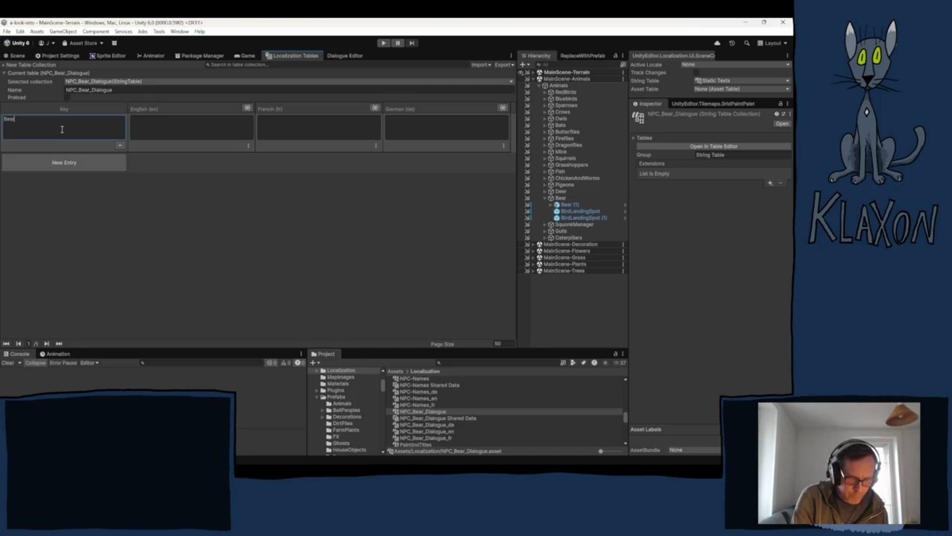
text(Inte)
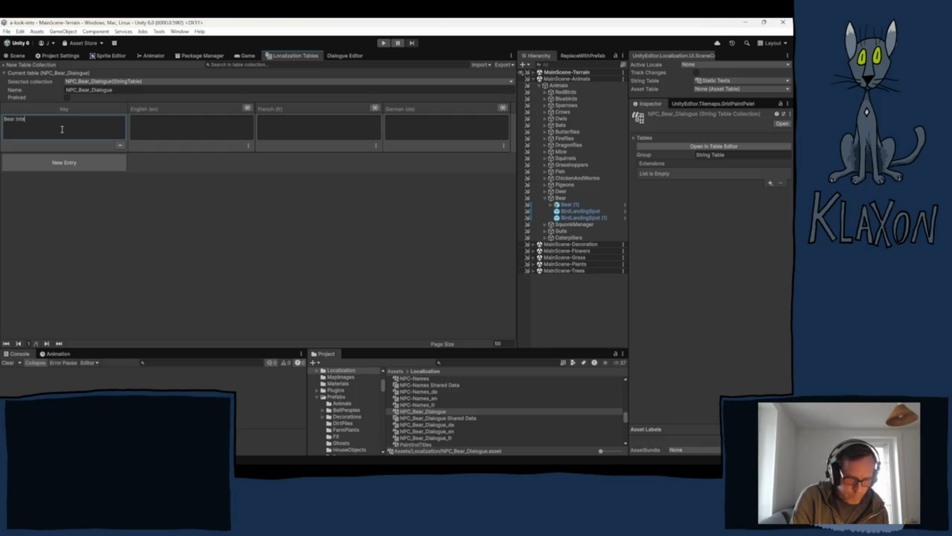
text(raction)
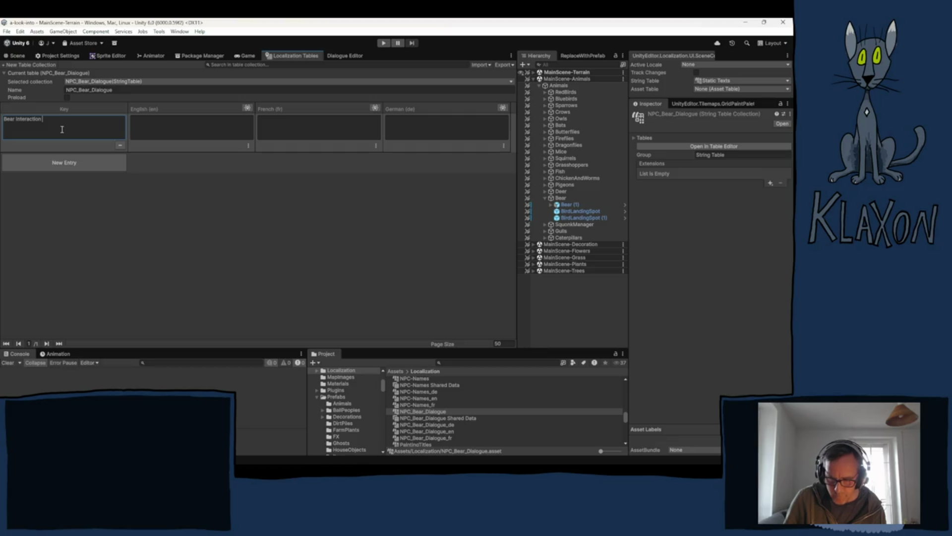
text(a)
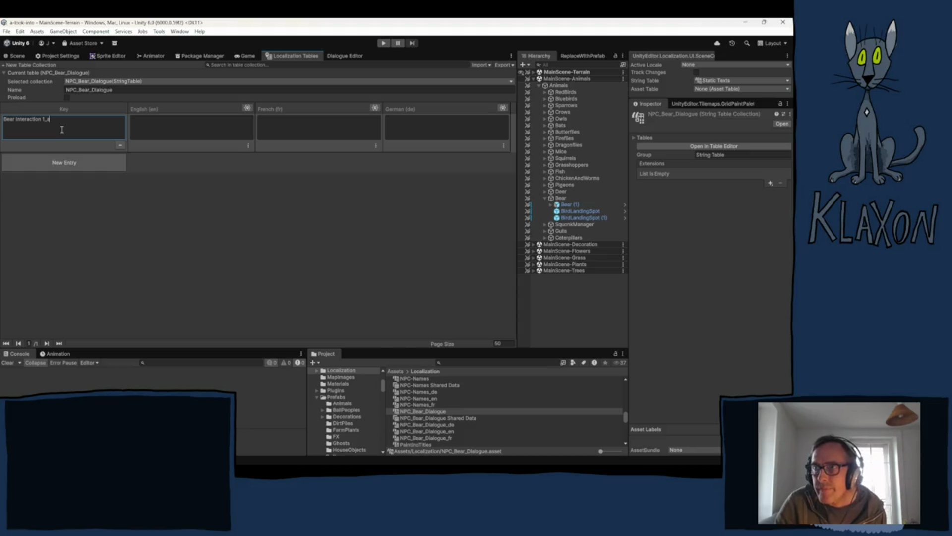
key(BackSpace)
text(A)
- Enter the English line "Hey! What?! Huh?" for Bear Interaction 1_A
click(173, 129)
text(H)
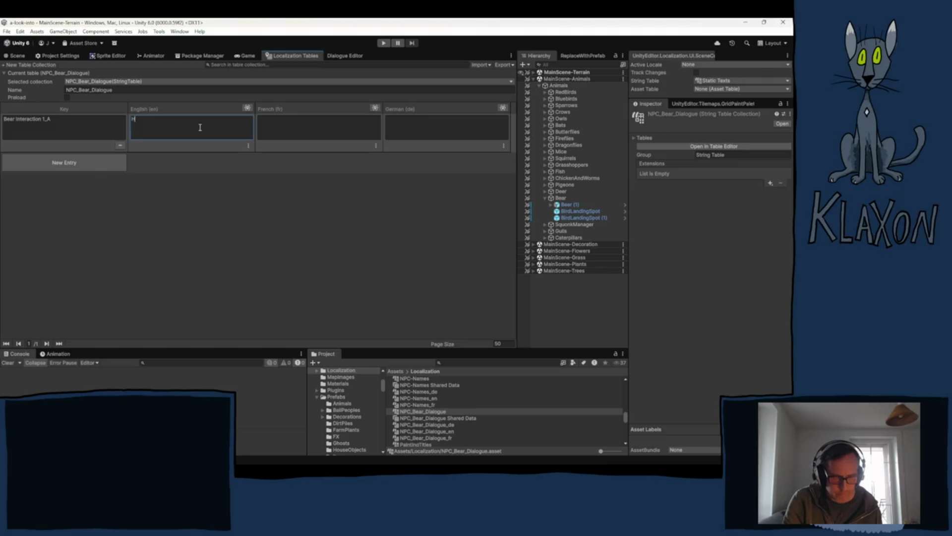
text(ey!)
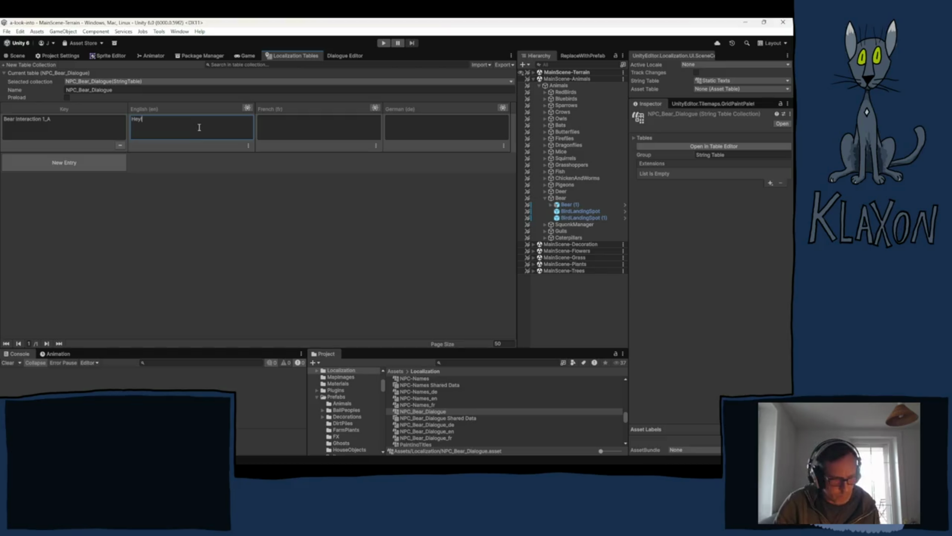
text( What)
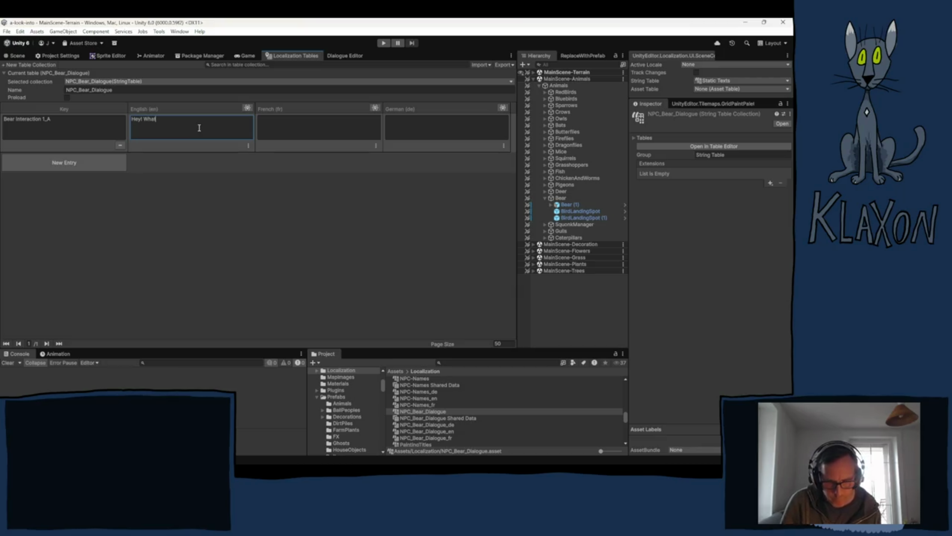
text(')
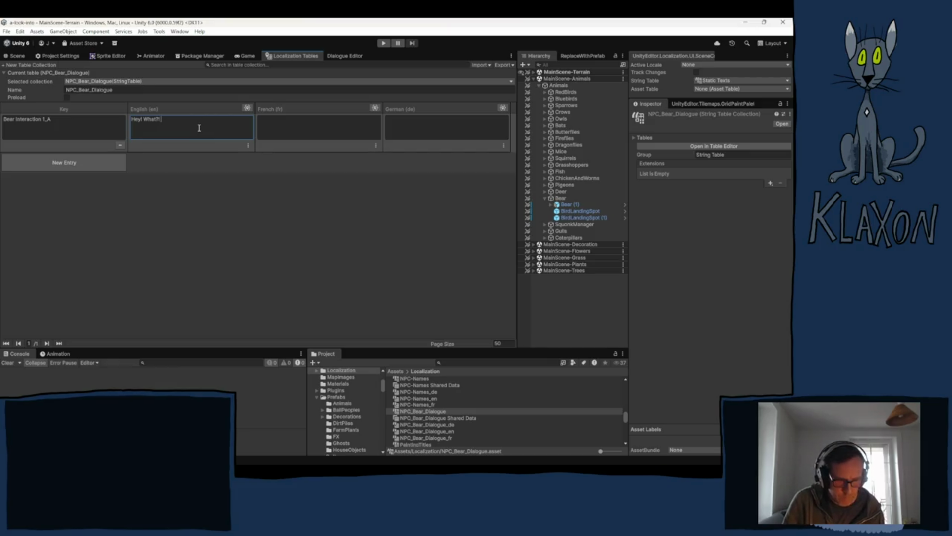
text( H)
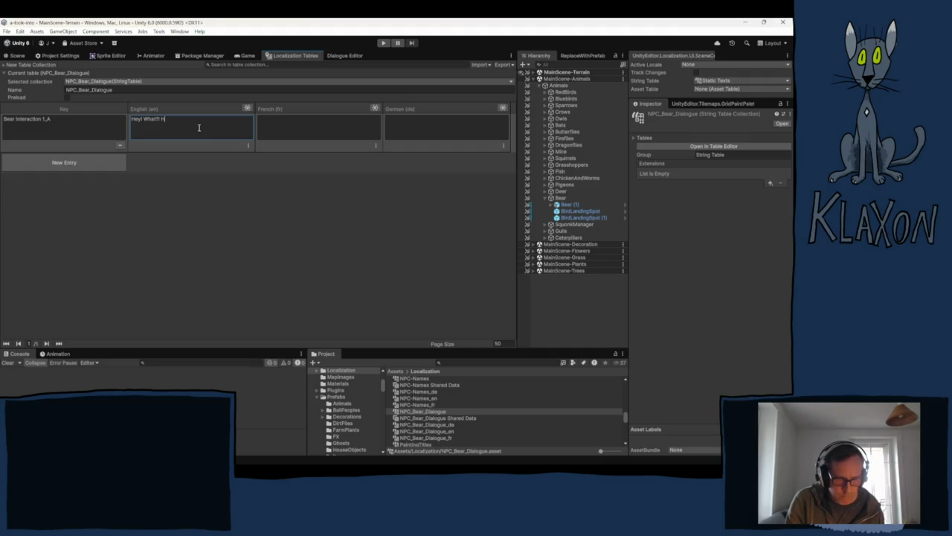
text(uh?)
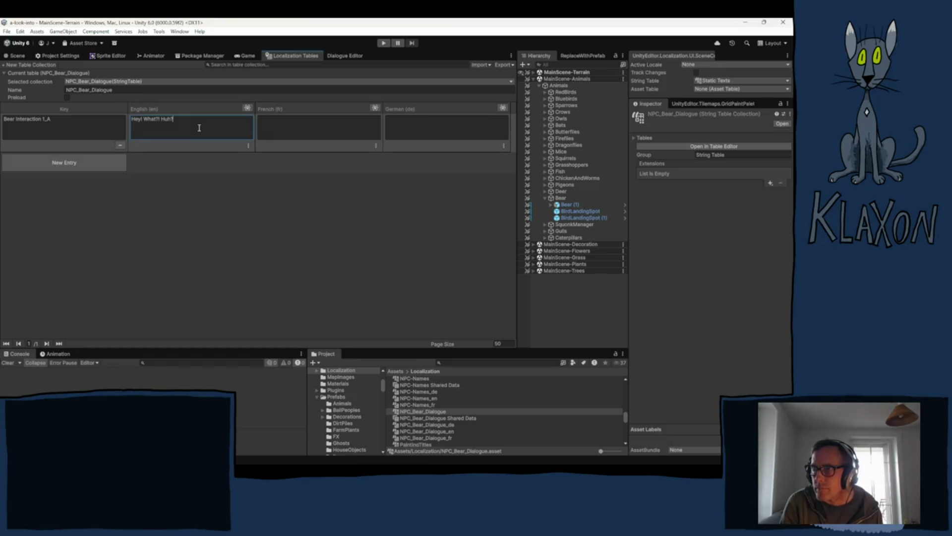
- Add entry Bear Interaction 1_B with English "What's wrong with you? Why would you poke a bear with a tiny stick like that?"
click(80, 166)
click(56, 130)
key(ctrl+a)
key(ctrl+c)
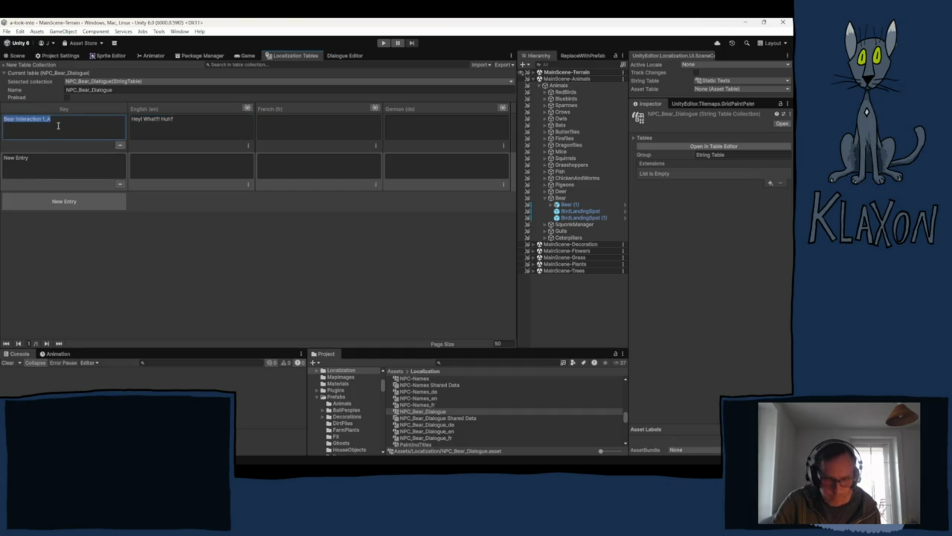
click(41, 164)
key(ctrl+v)
text(B)
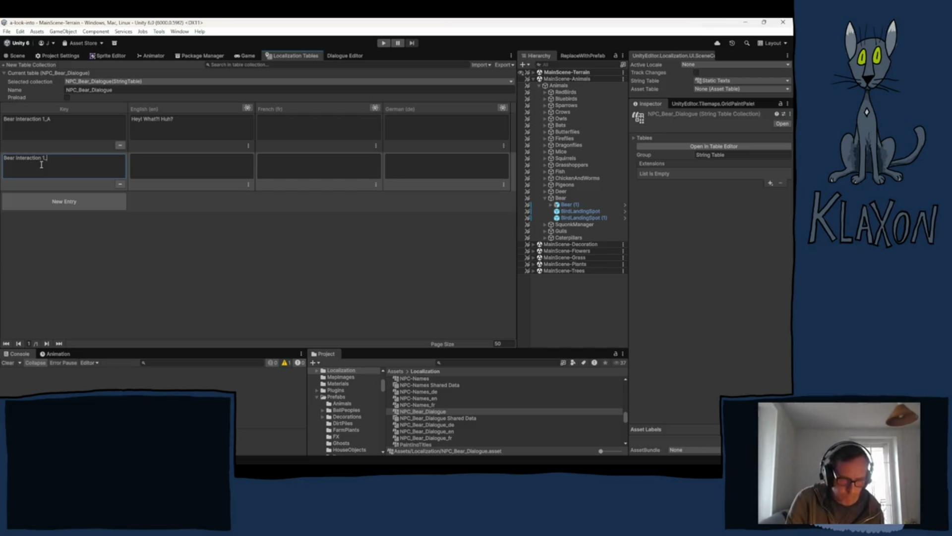
click(177, 166)
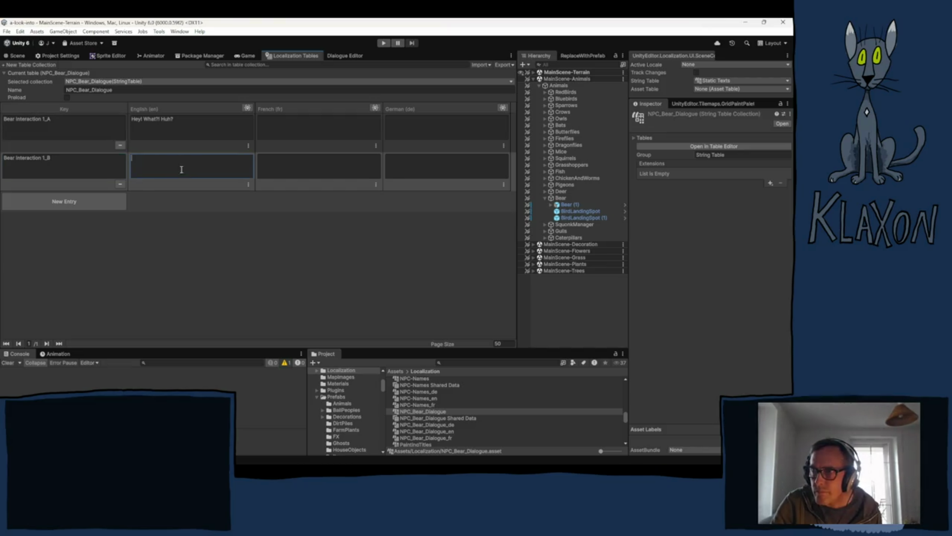
text(What)
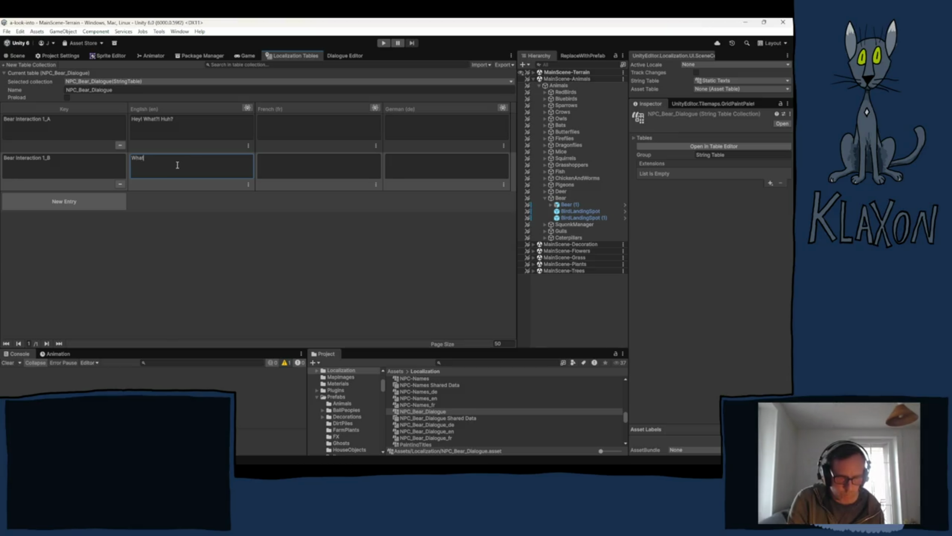
text('s wro)
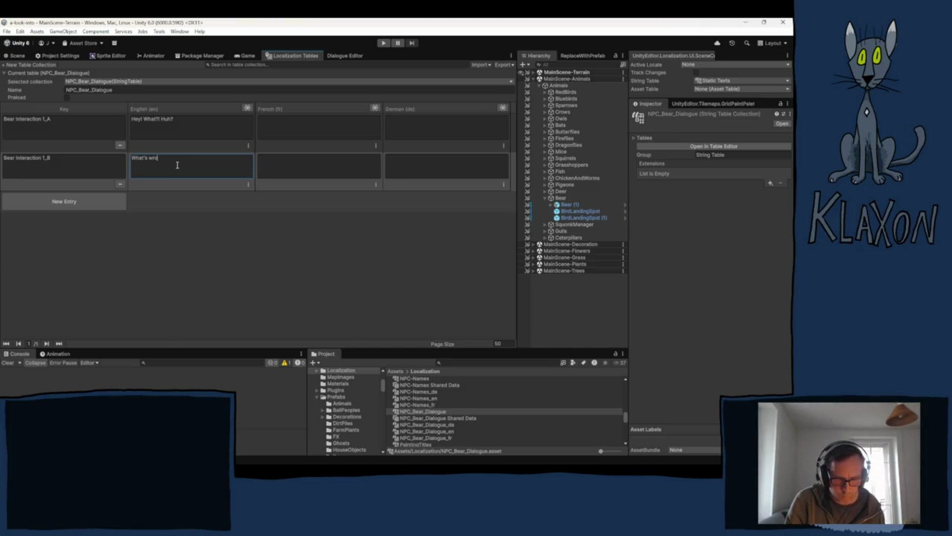
text(ng with you?)
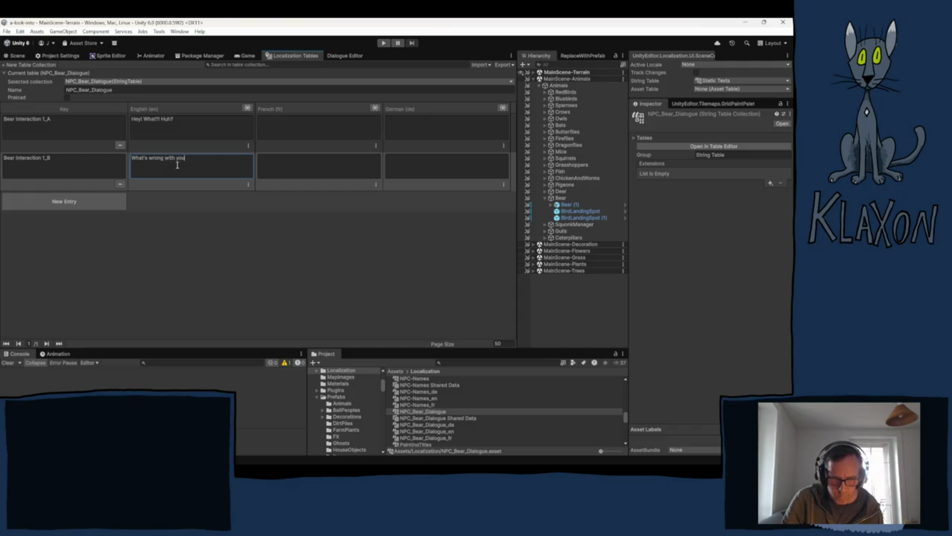
text( Why would)
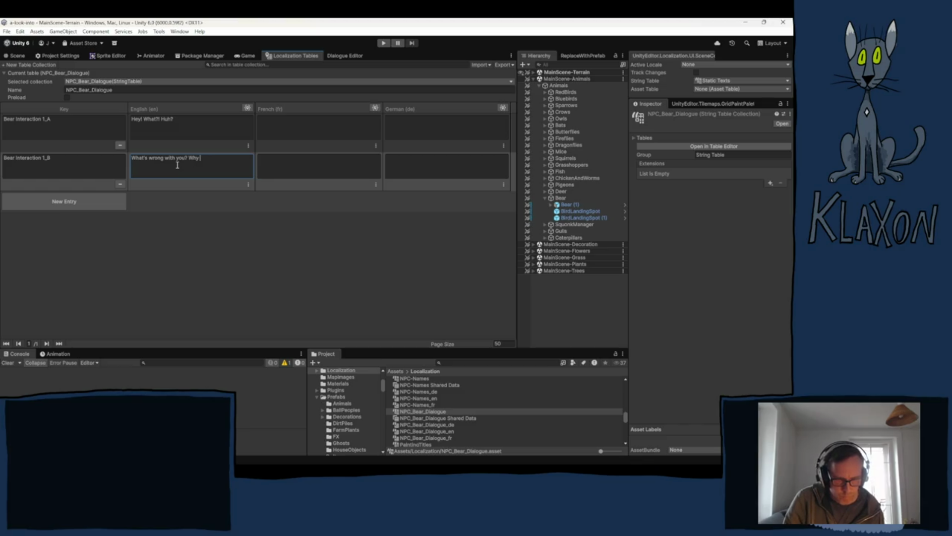
text( yo)
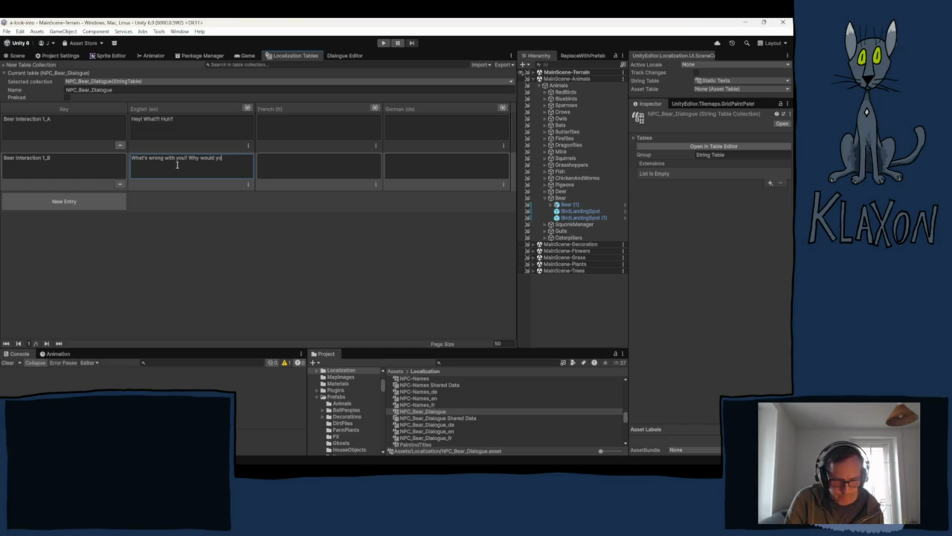
text(u poke a b)
text(ear)
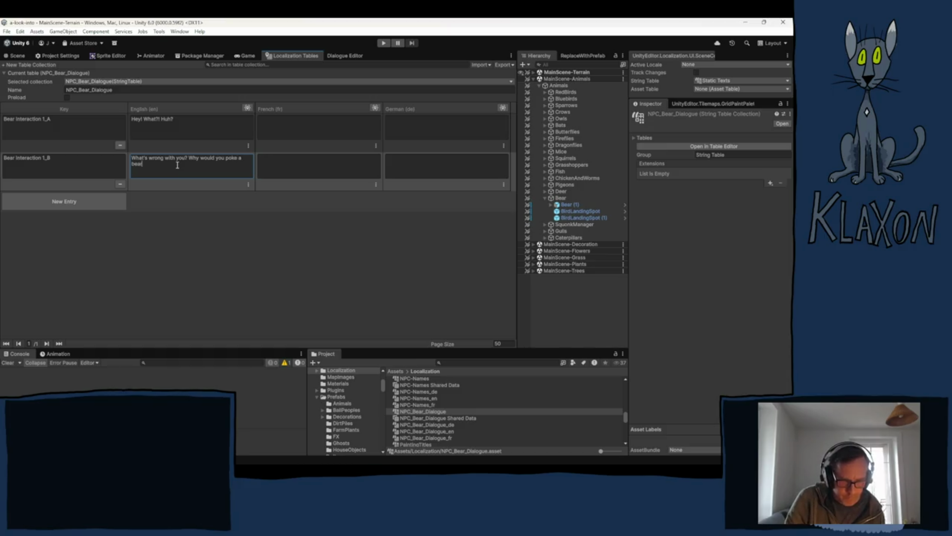
text( with a)
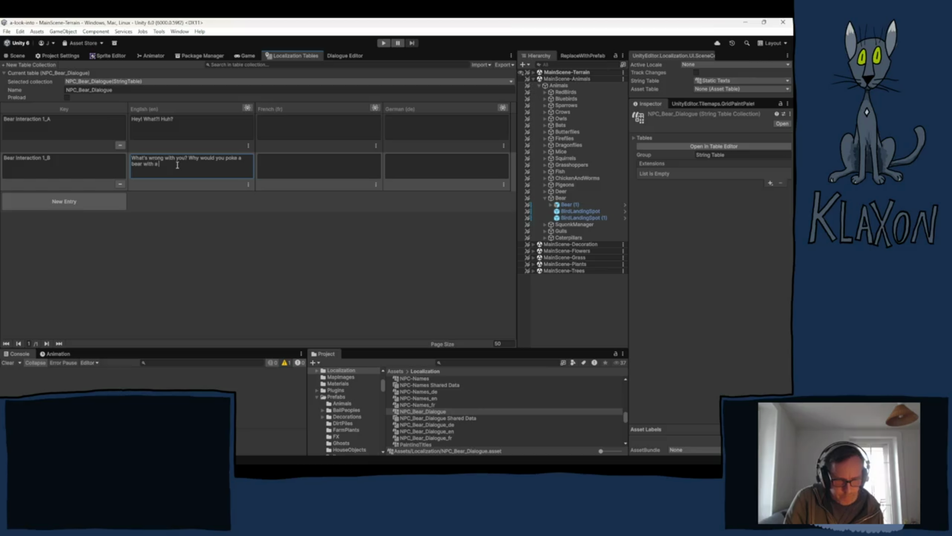
text( tiny stic)
text(k like that)
text(?)
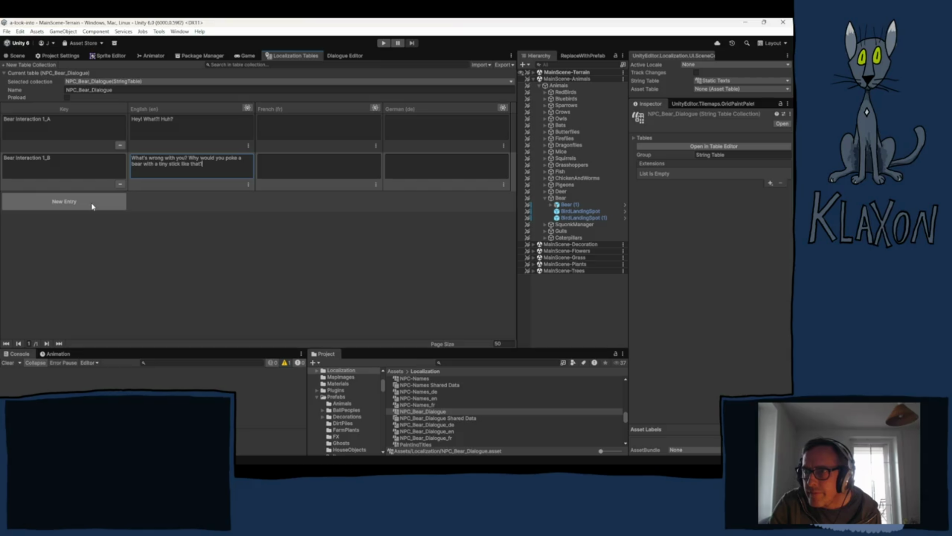
- Add a new entry keyed Bear Interaction 1_C from the pasted 1_A key
click(91, 206)
click(84, 207)
key(ctrl+v)
key(BackSpace)
text(C)
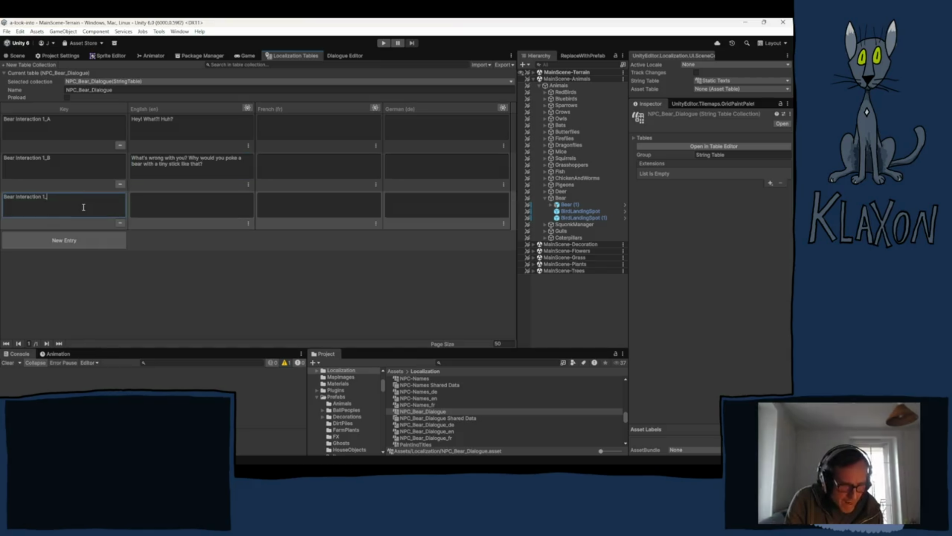
- Give Bear Interaction 1_C the English line 'You don't look too bright, so I'll give you a pass this time...'
click(161, 212)
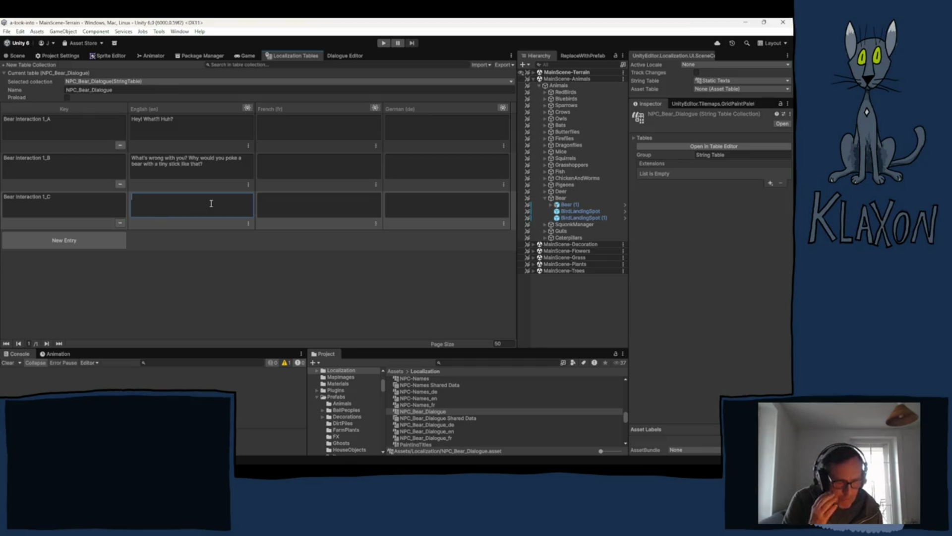
text(You don)
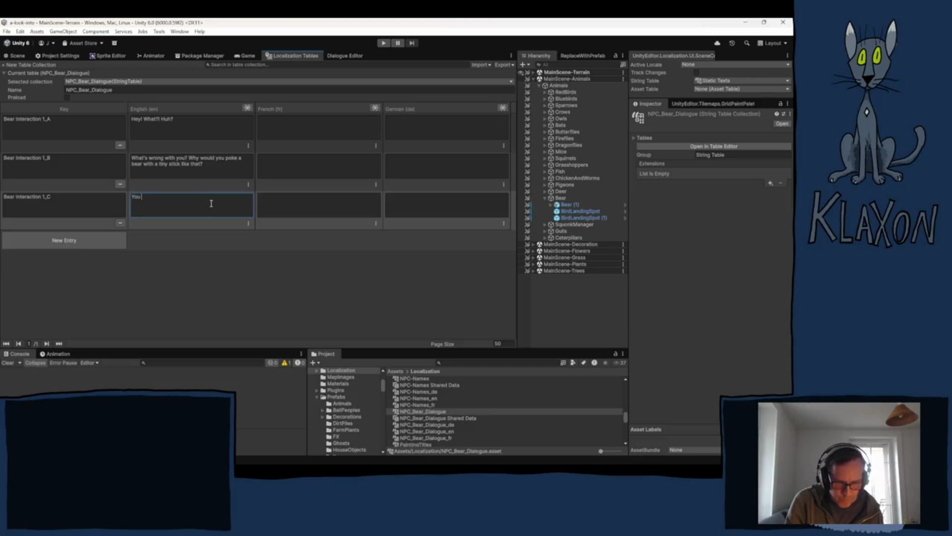
text('t )
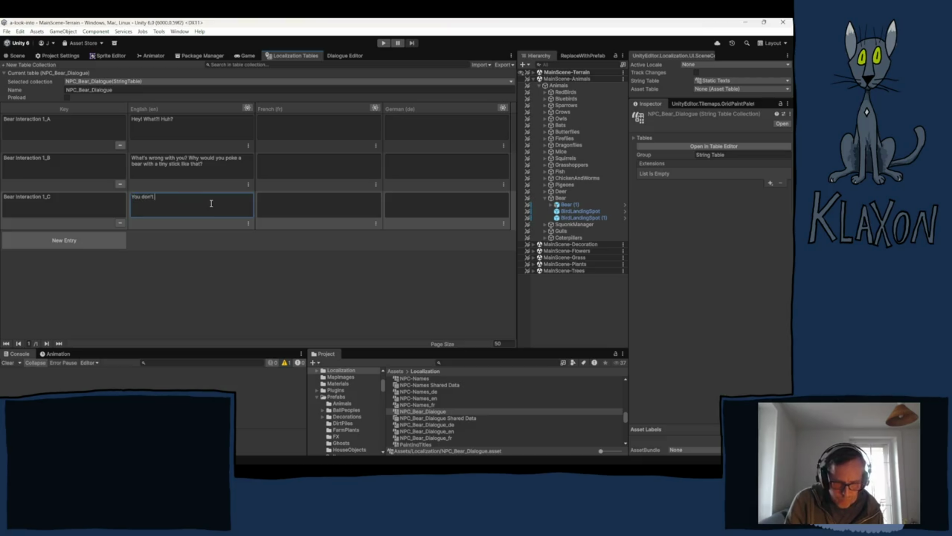
text(look too )
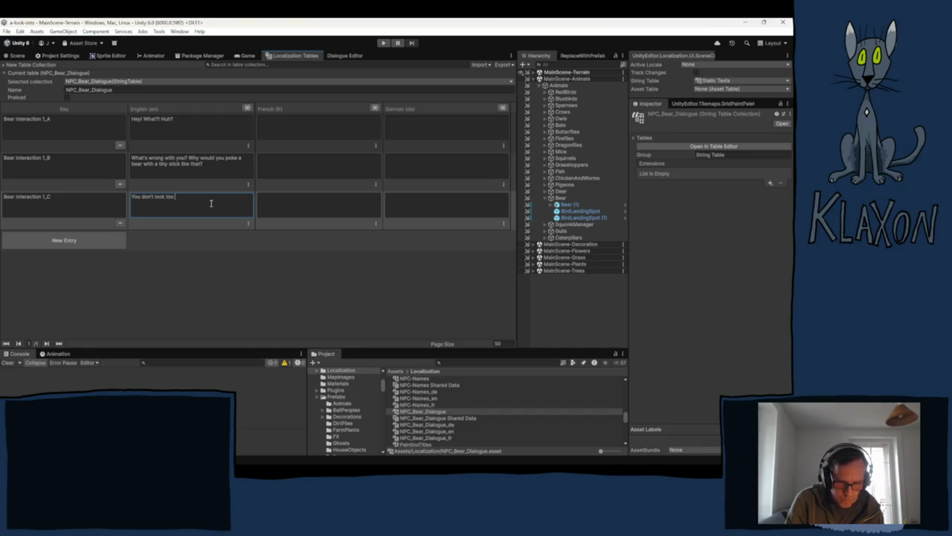
text(bright, )
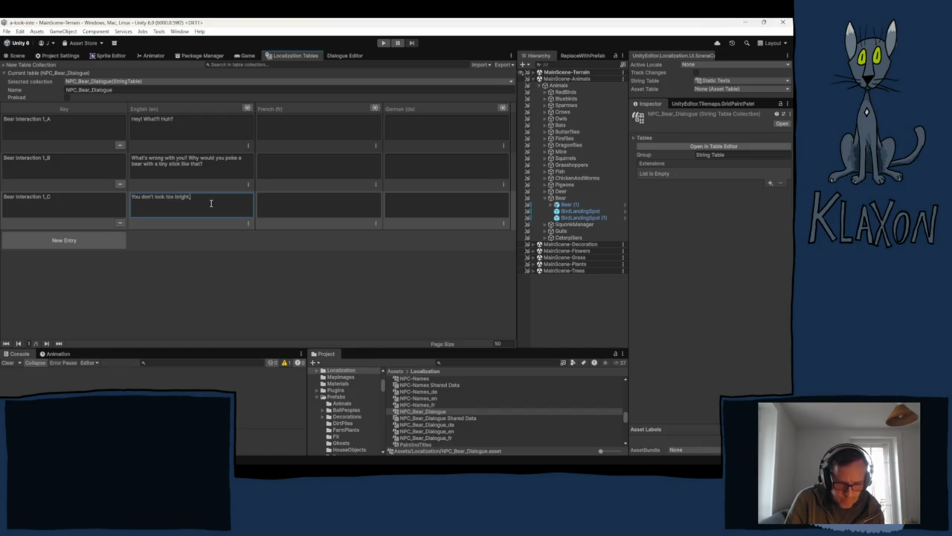
text(so )
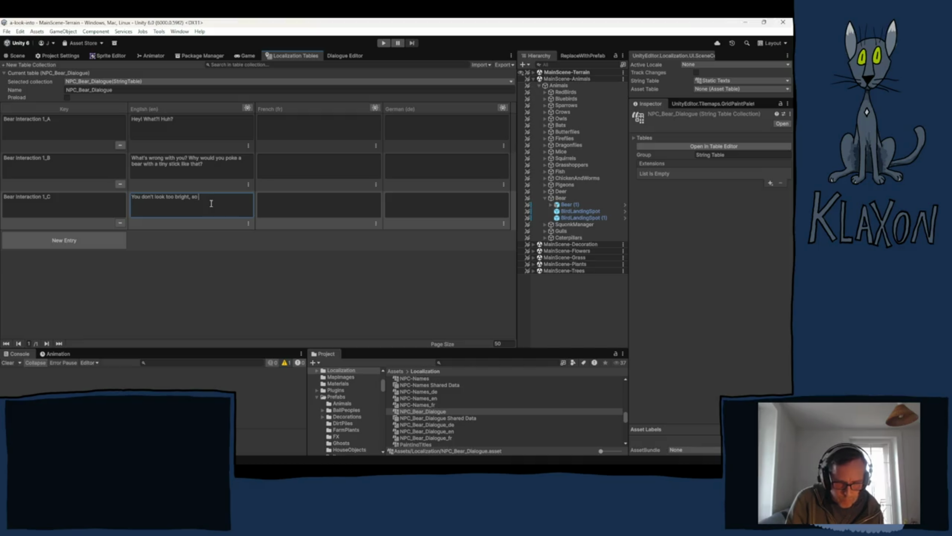
text(I'll g)
text(ive you )
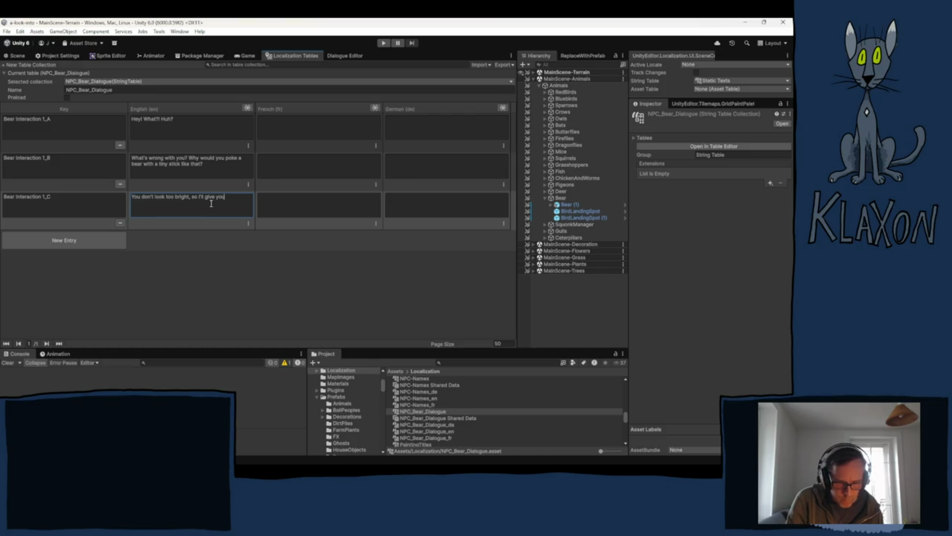
text(a pass this ti)
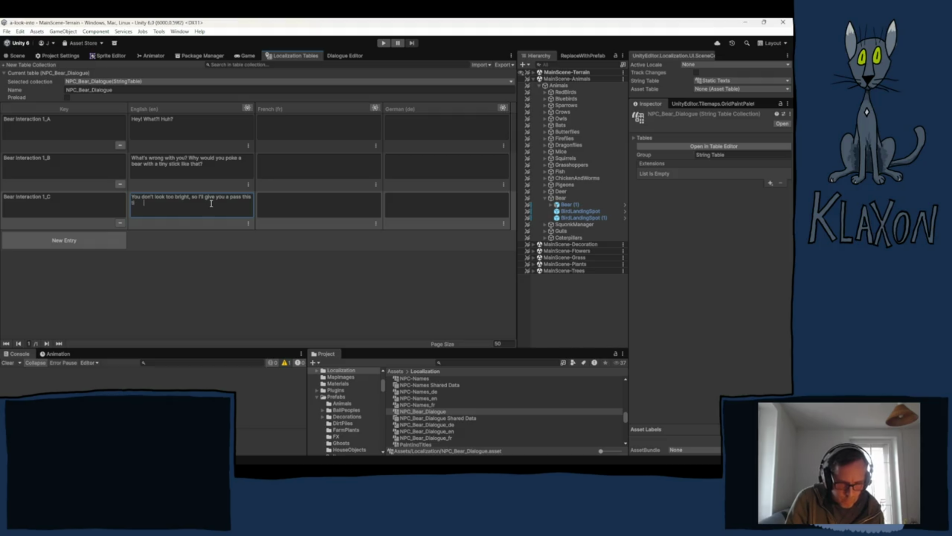
key(BackSpace)
key(BackSpace)
text(e...)
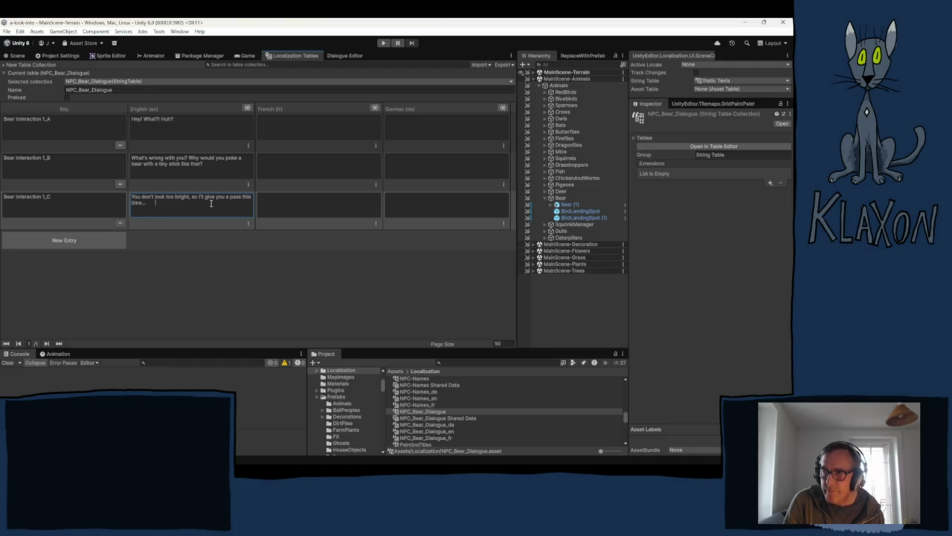
click(67, 246)
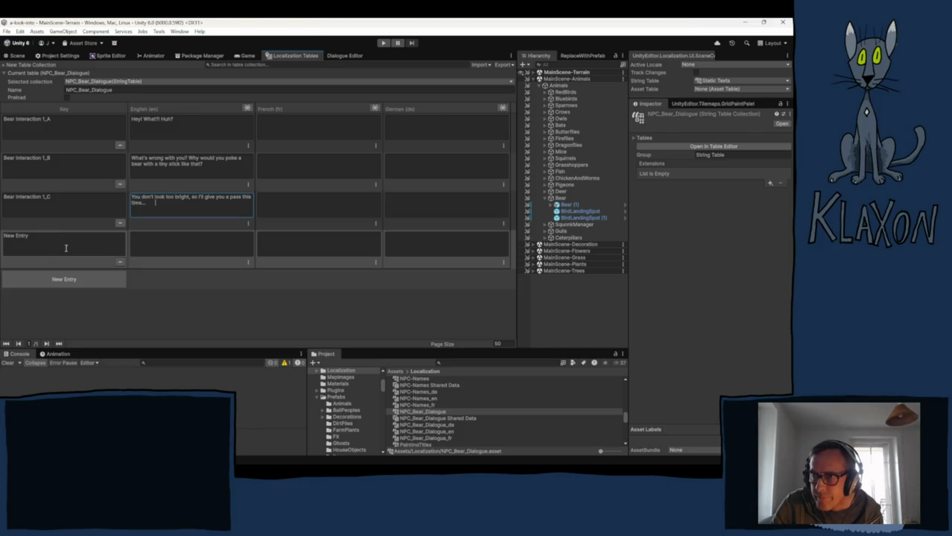
- Key the fourth entry Bear Interaction 1_D with 'But if you ever do that again I will make sure you regret it.'
text(Bear Interaction 1_A)
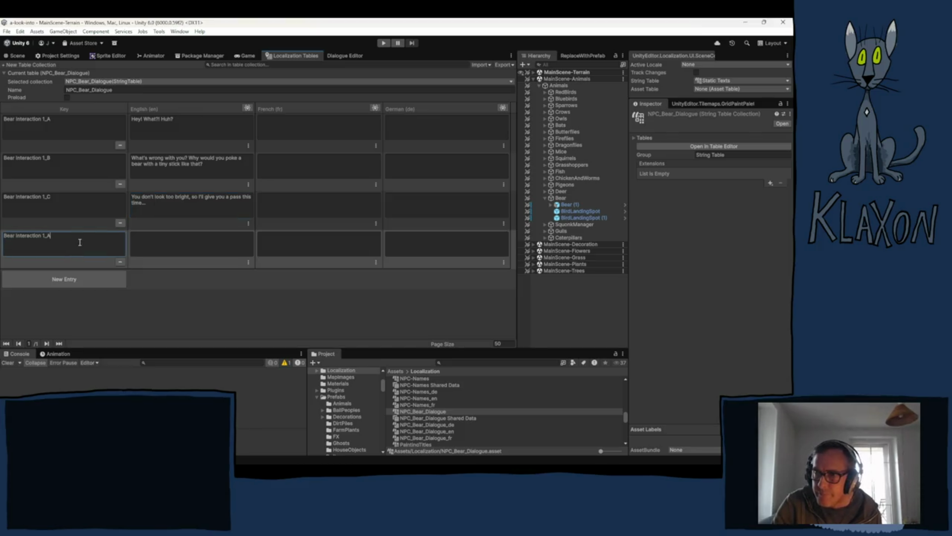
text(D)
click(164, 247)
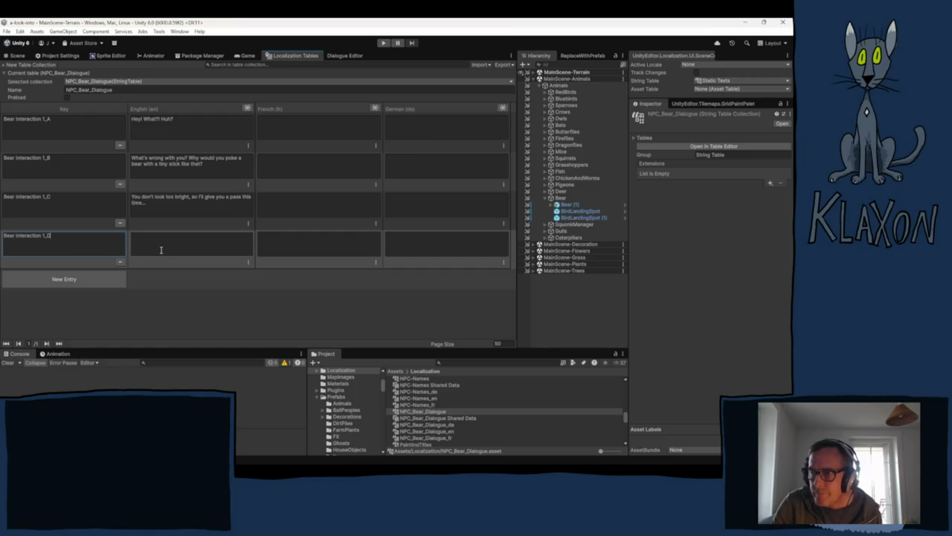
text(But )
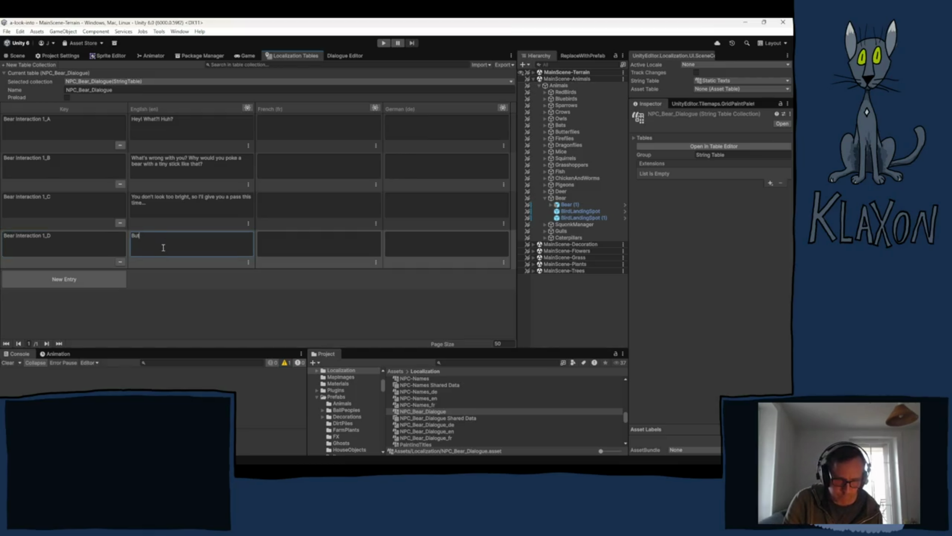
text(if you ever)
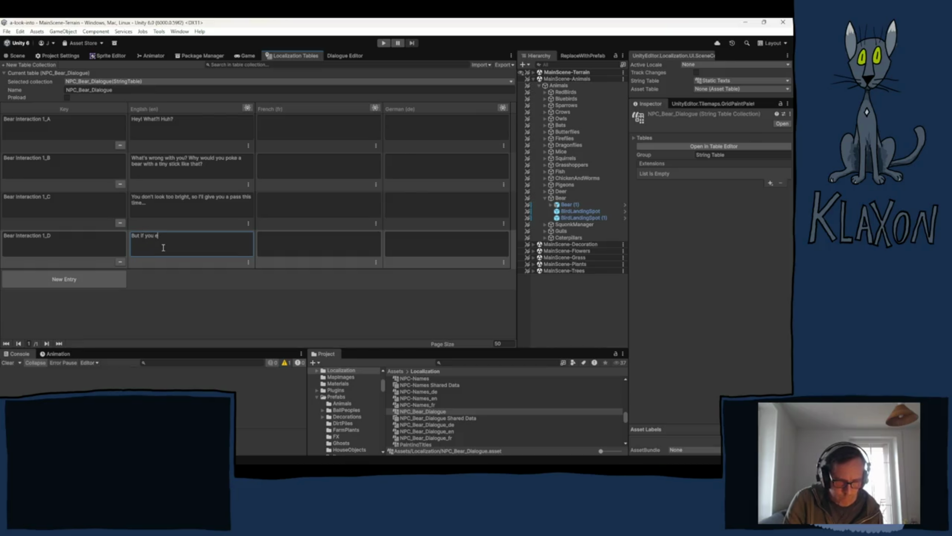
text( do th)
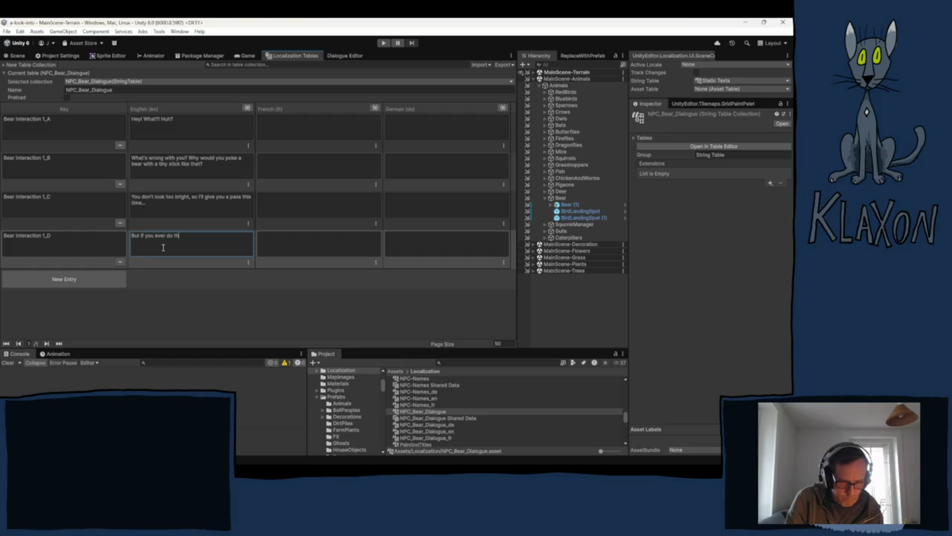
text(at again)
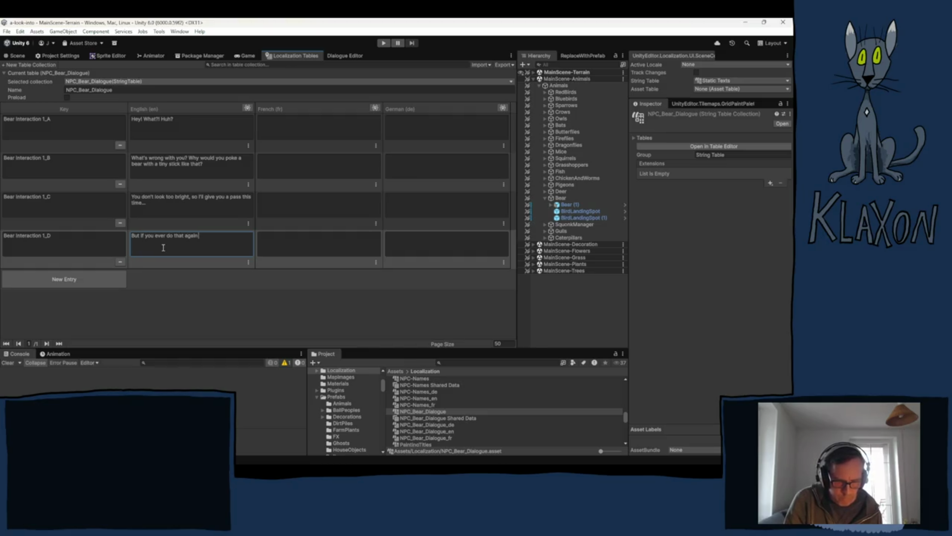
text( I will)
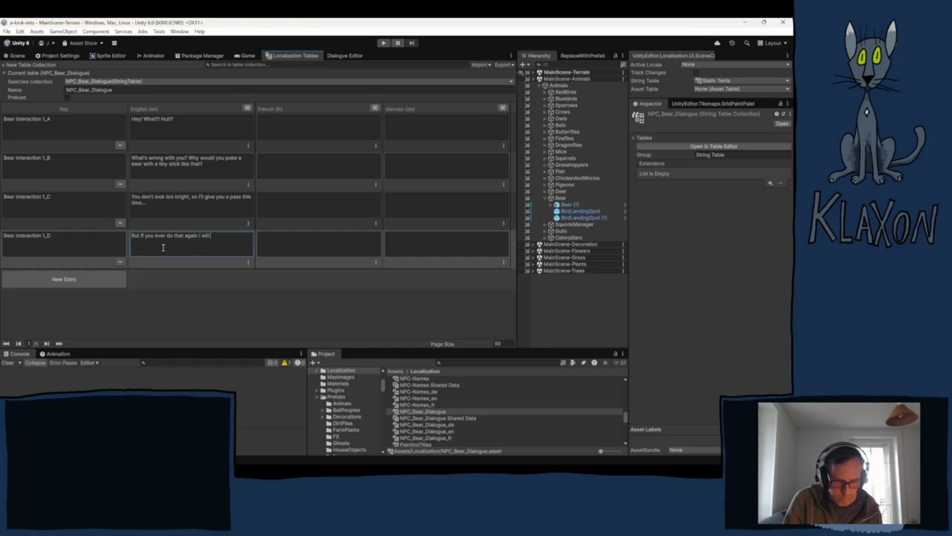
text( make sure you)
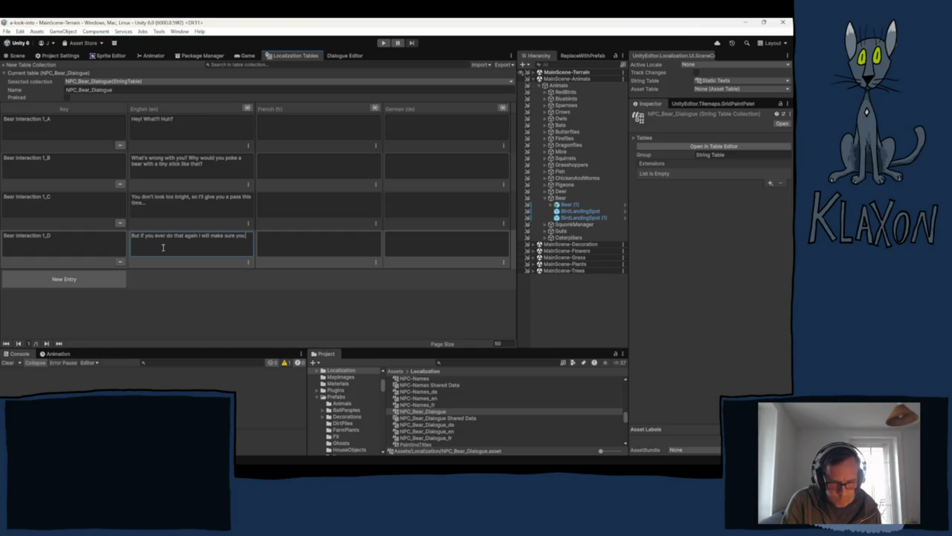
text(regret)
text( it.)
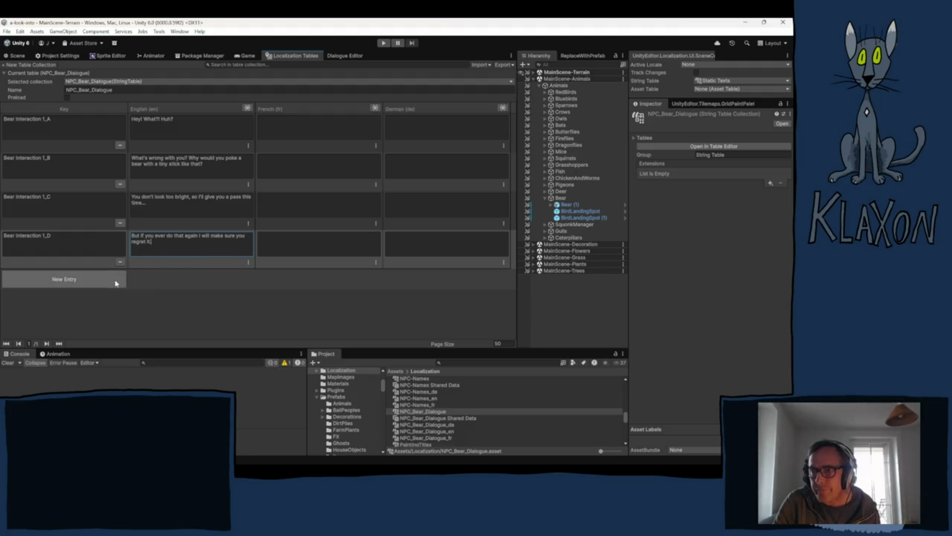
click(59, 280)
- Key the new row Bear Interaction 2_A by changing 1 to 2 in the pasted key
click(51, 287)
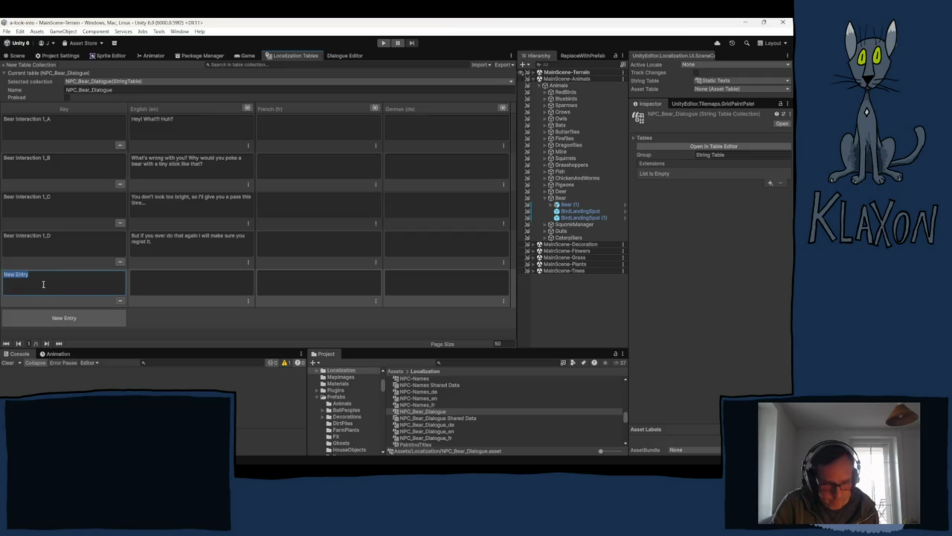
text(Bear Interaction 1_A)
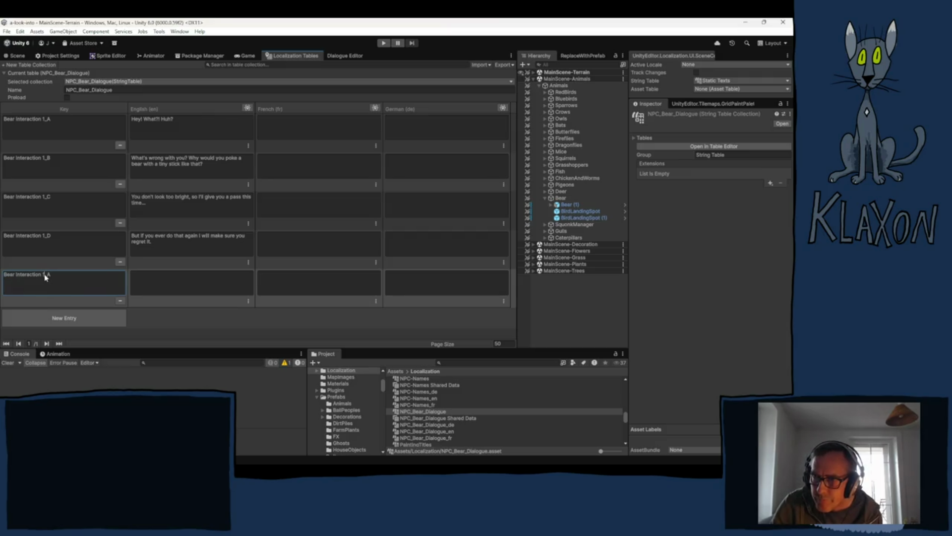
drag(43, 276, 48, 280)
text(2)
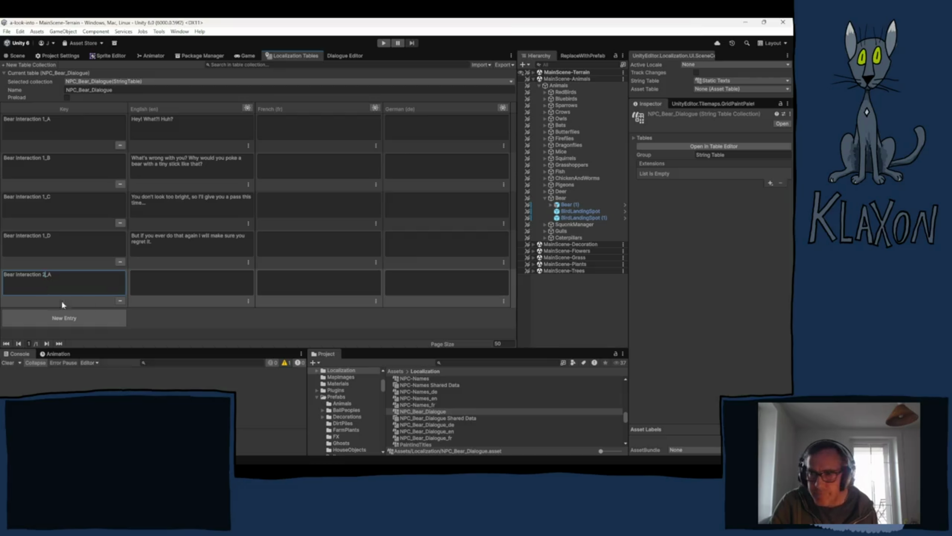
- Give Bear Interaction 2_A the English line 'Wait, what?!?'
click(162, 281)
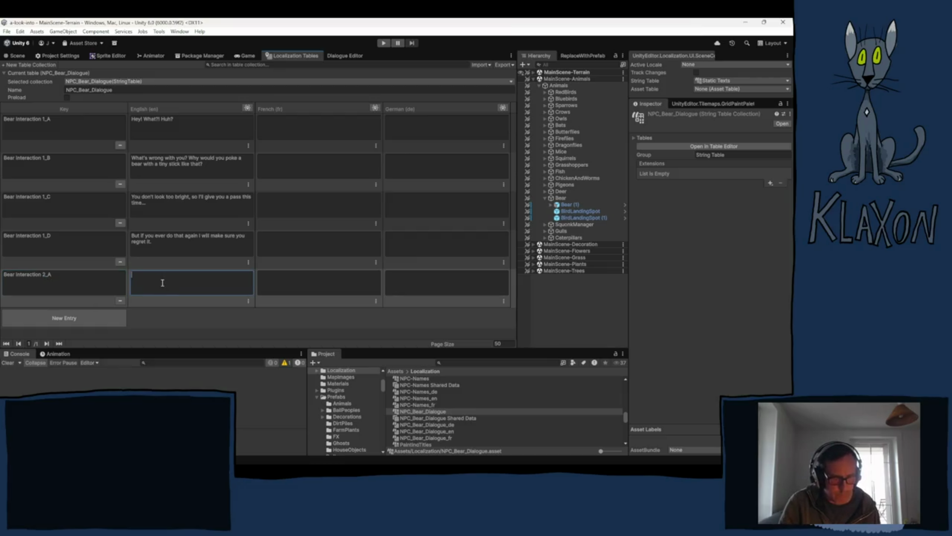
text(W)
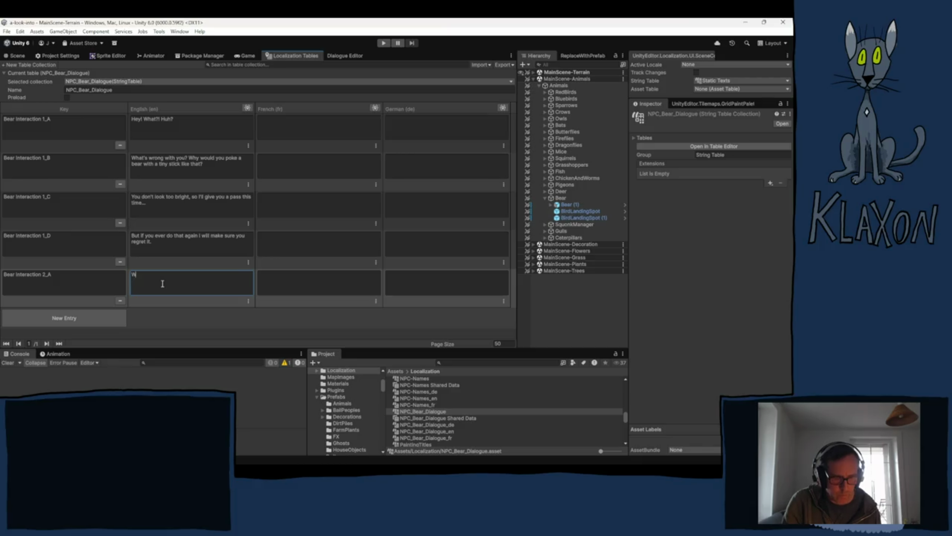
text(ait,)
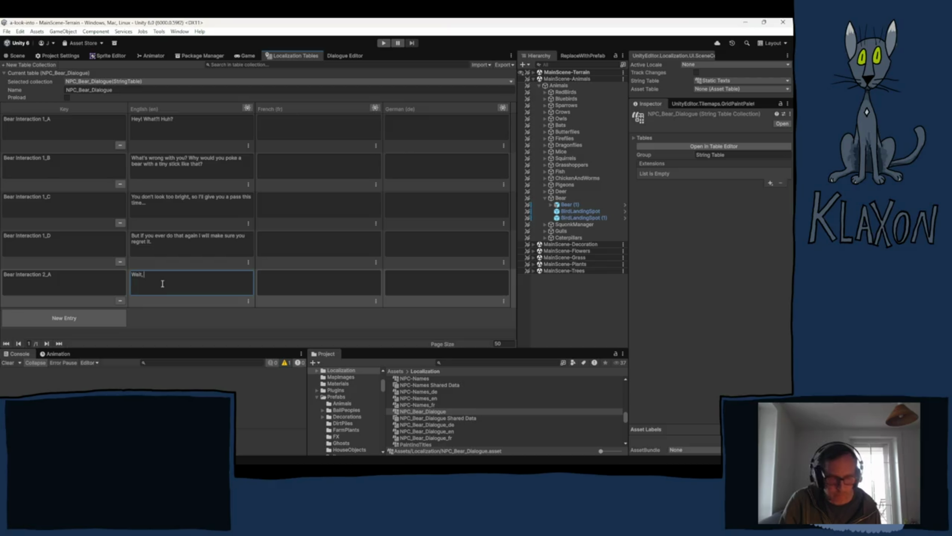
text(what)
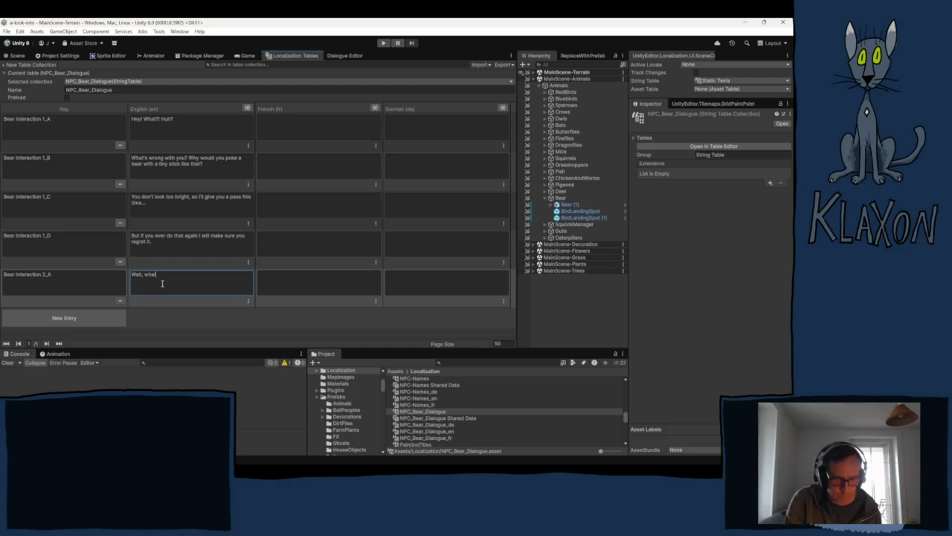
text(?!?)
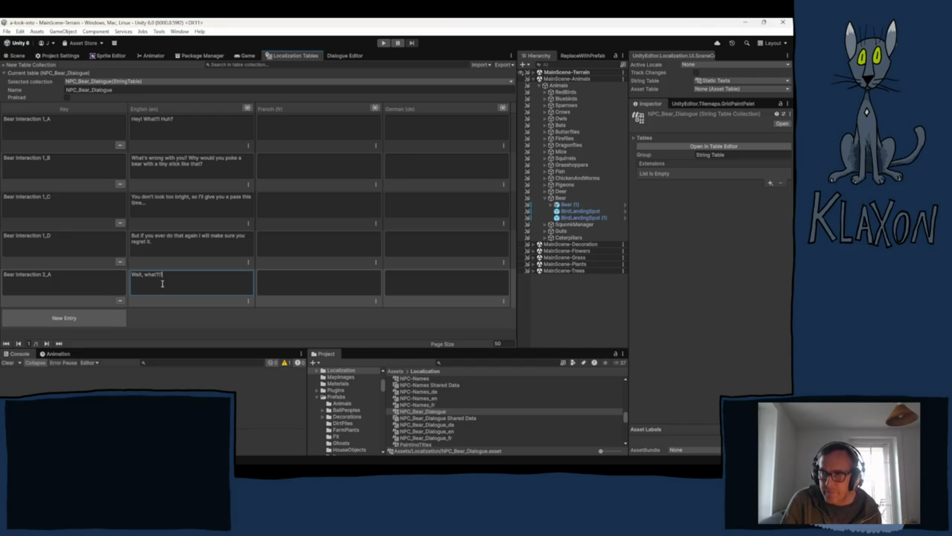
key(BackSpace)
key(BackSpace)
key(BackSpace)
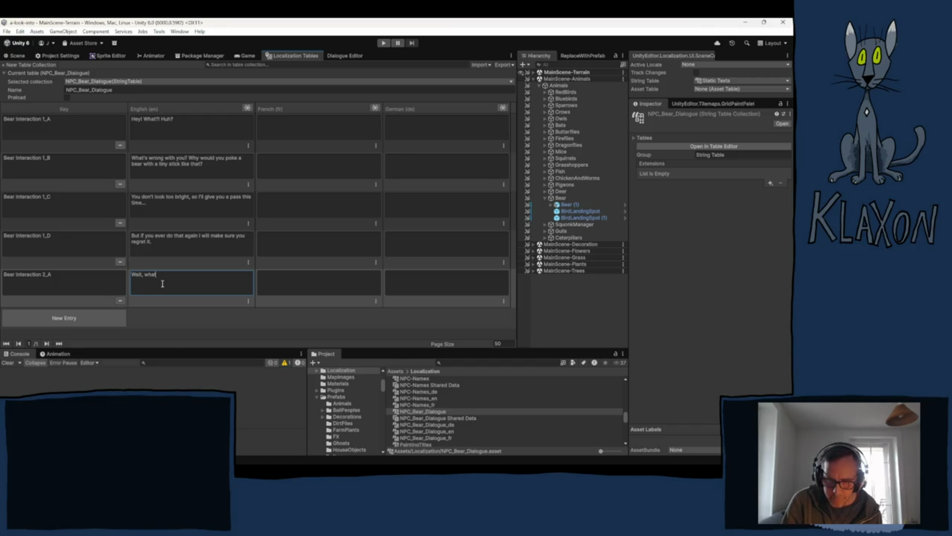
text(!?)
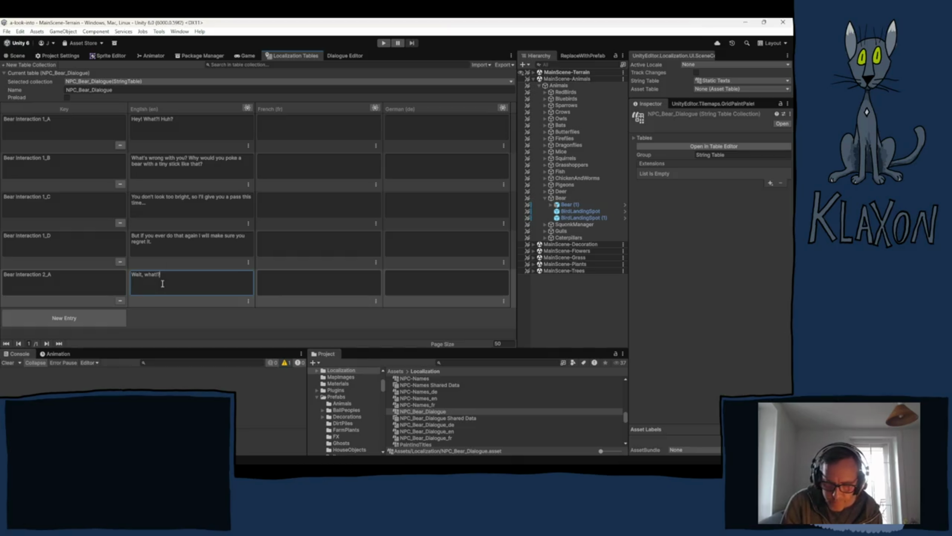
text(?)
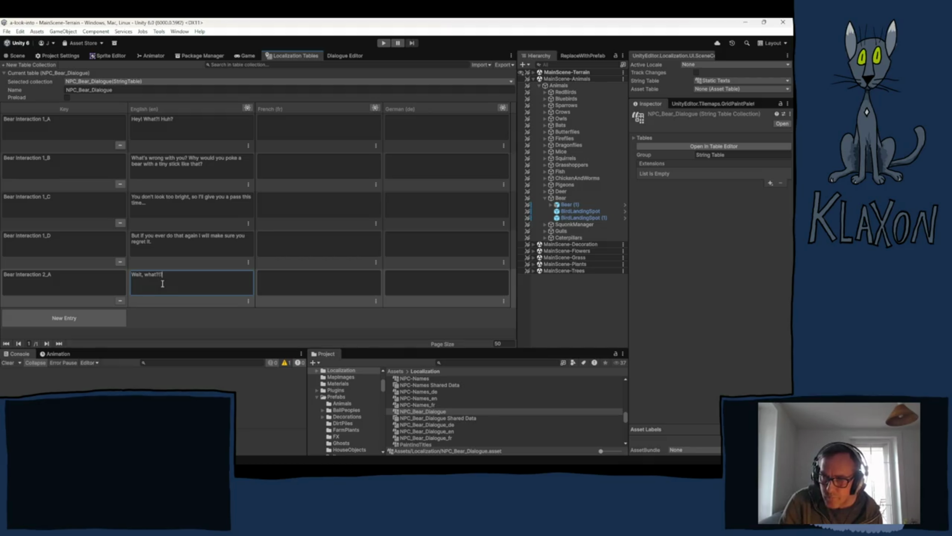
click(85, 318)
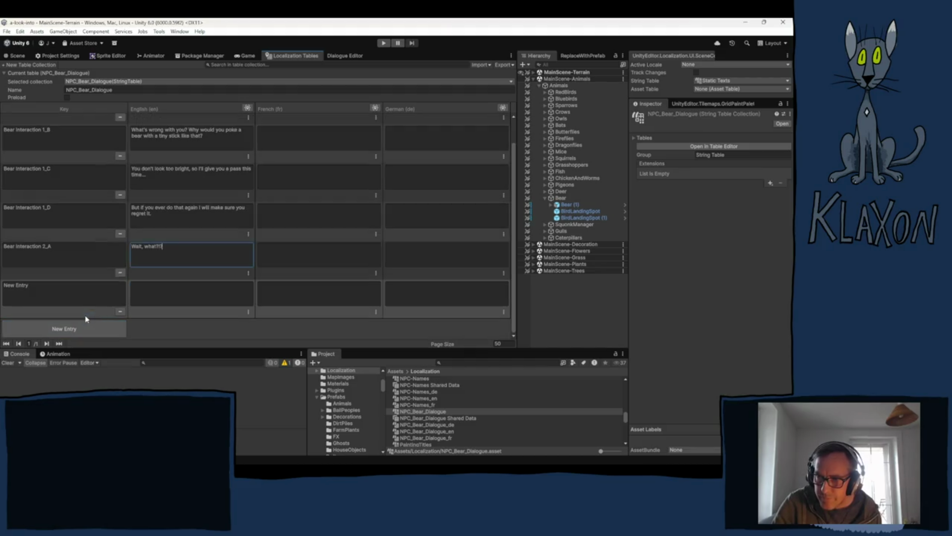
- Copy the 2_A key into the new row and make it Bear Interaction 2_B
click(73, 258)
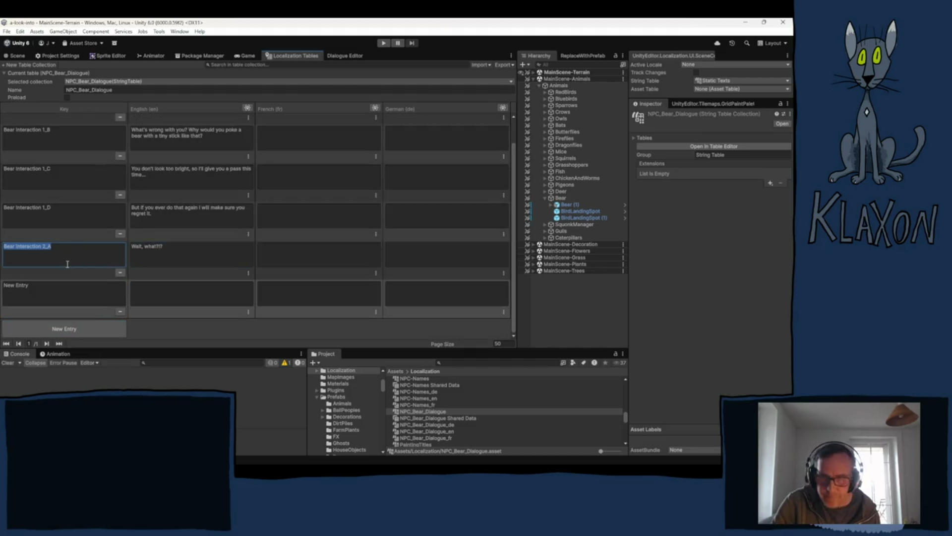
key(ctrl+c)
click(53, 297)
key(ctrl+v)
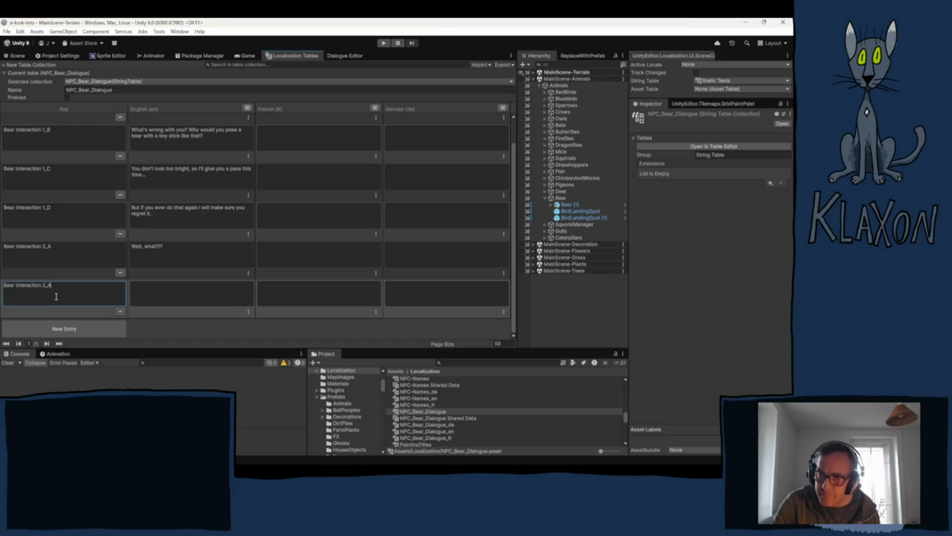
key(BackSpace)
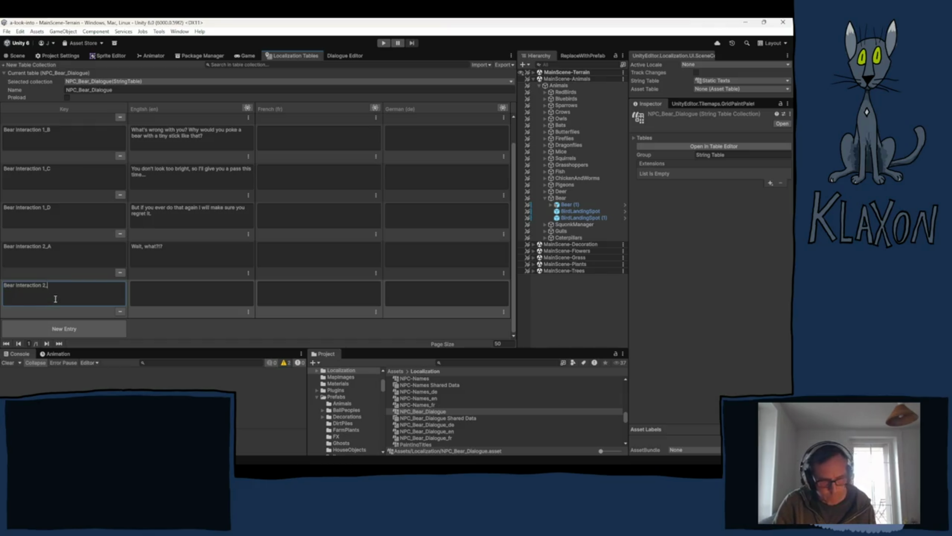
text(B)
- Give Bear Interaction 2_B the English line 'So twice... two times... warned and all?'
click(165, 300)
text(So)
text( te)
text(ice)
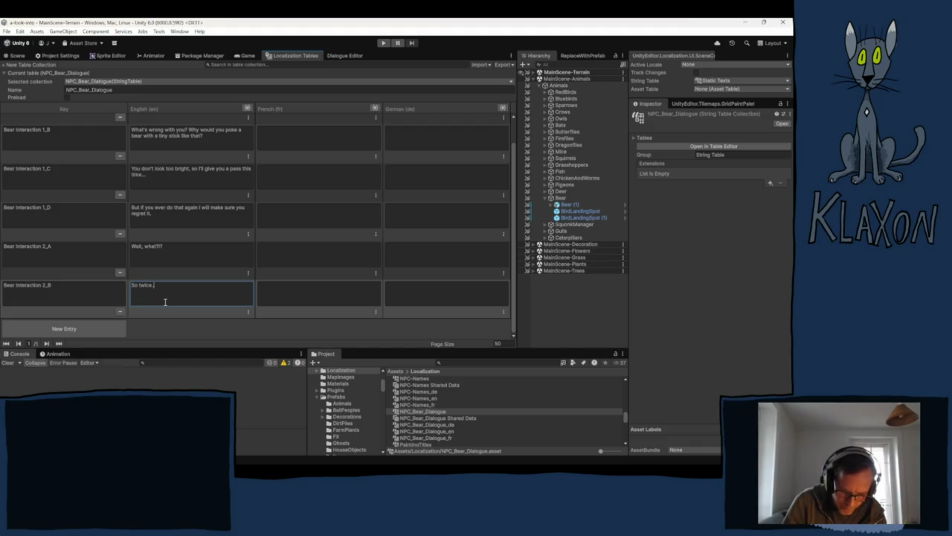
text(..two times)
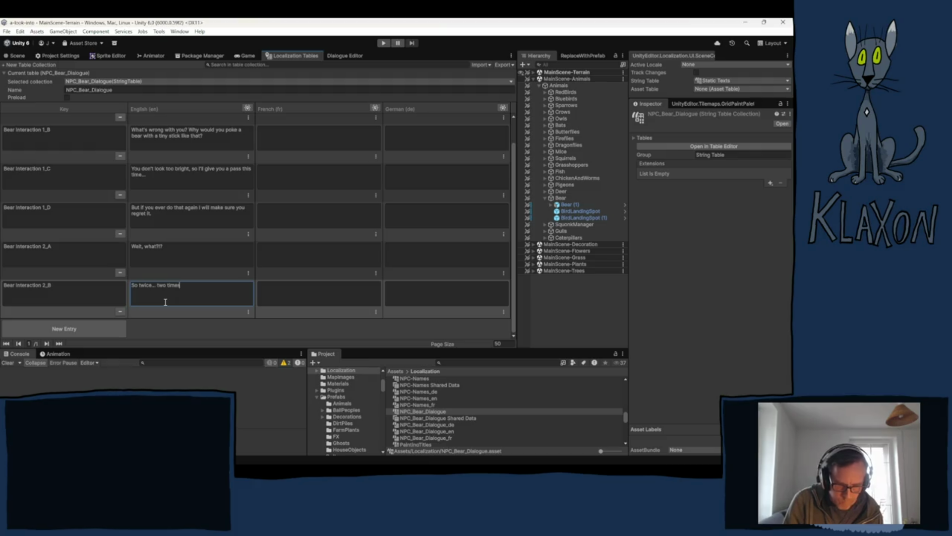
text(,)
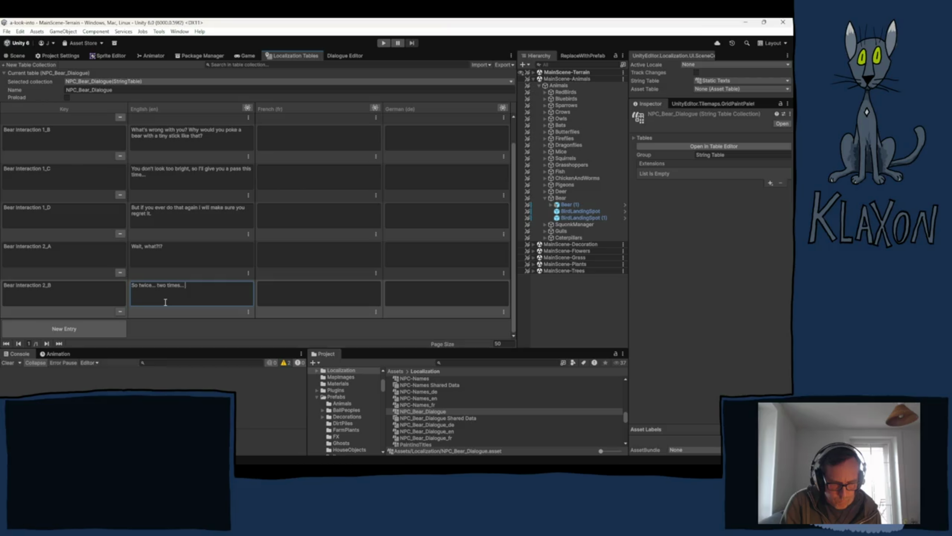
text(wa)
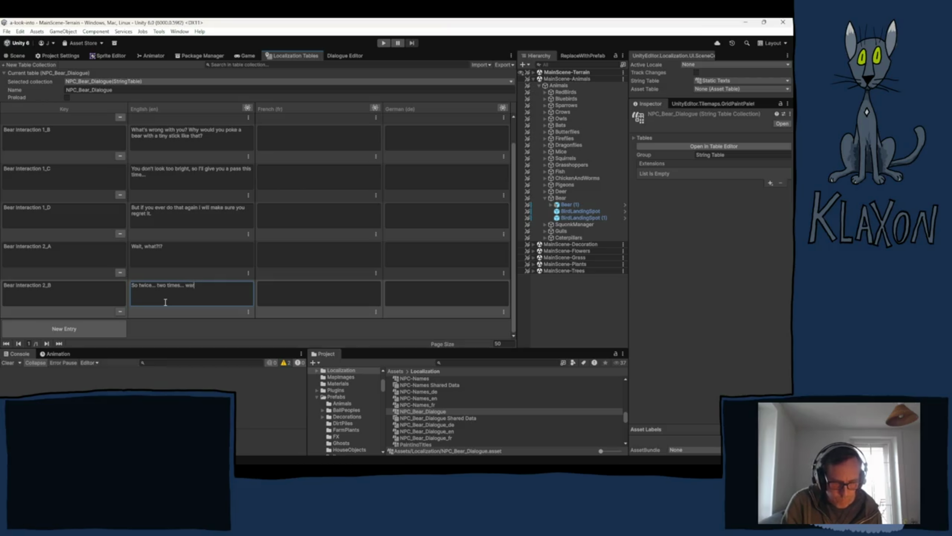
text(rned and al)
text(l?)
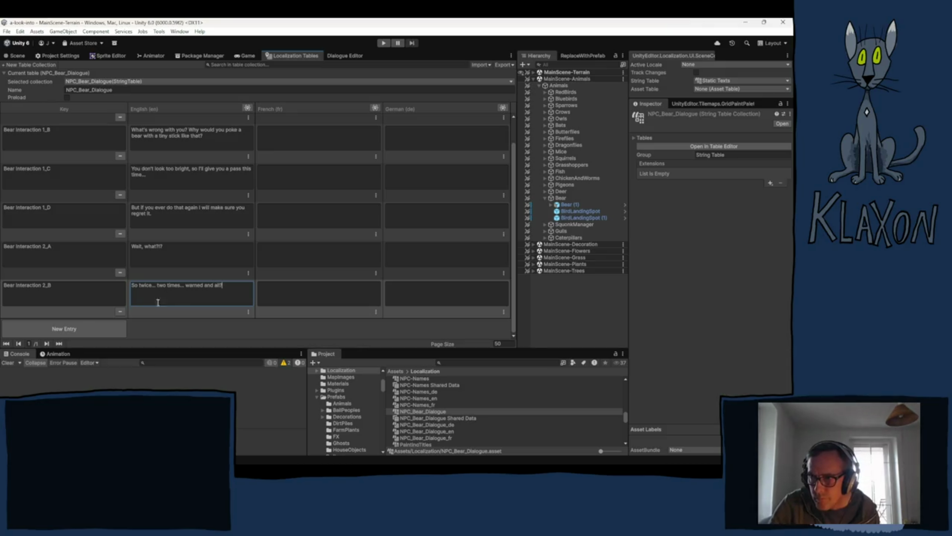
click(101, 323)
- Key the new row Bear Interaction 2_C and type 'OK then, you asked for it. Have a good one'
click(70, 293)
key(ctrl+v)
key(BackSpace)
text(C)
click(176, 297)
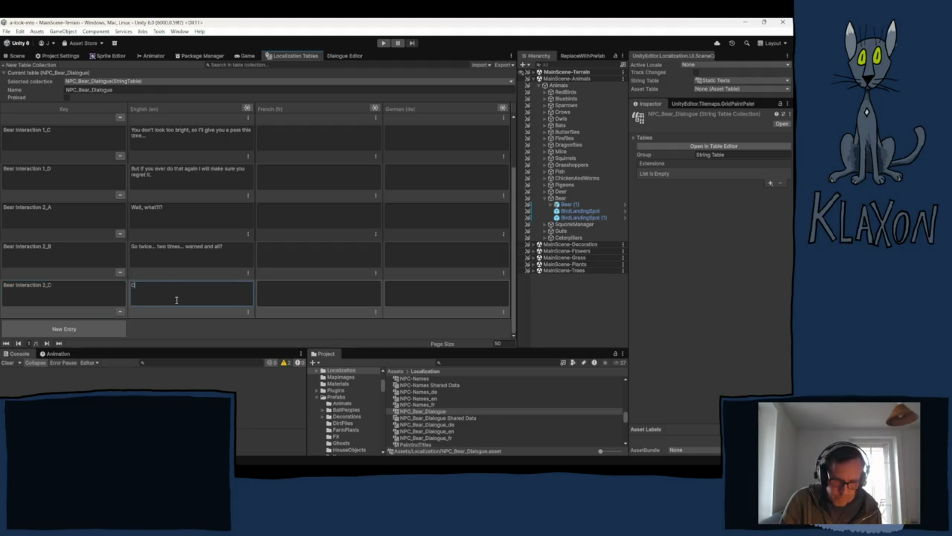
text(k)
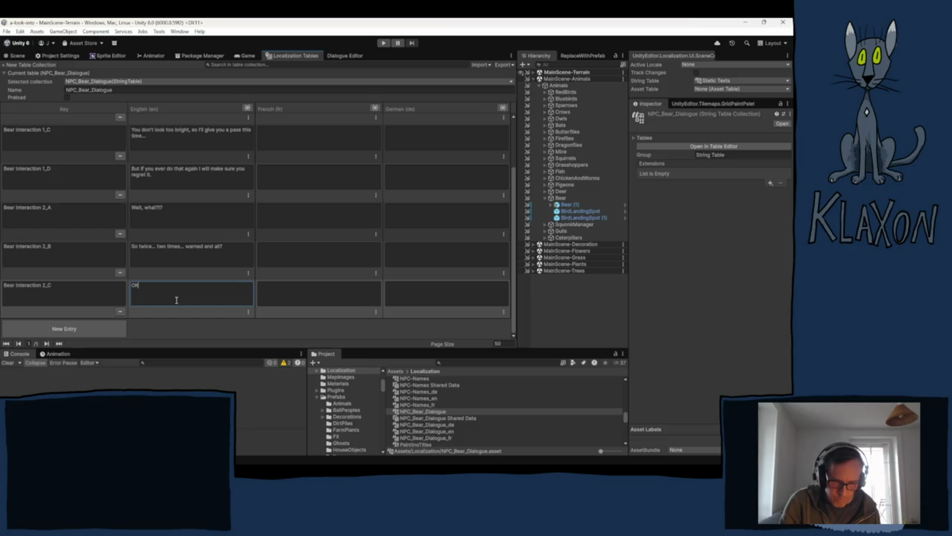
text( then)
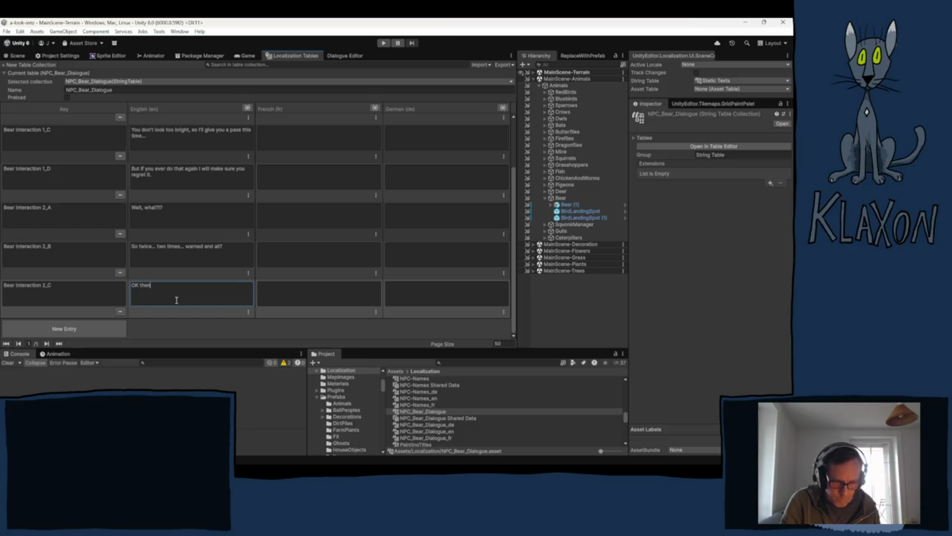
text(, yo)
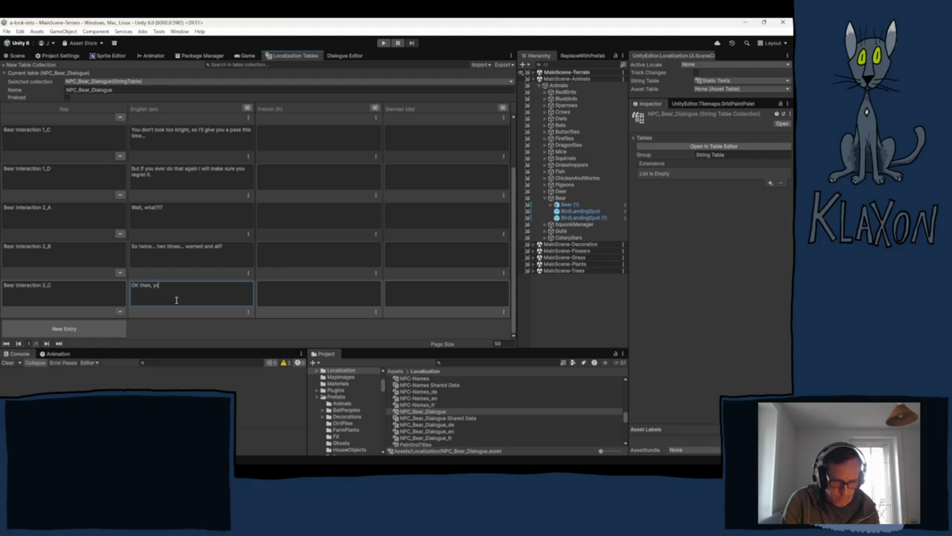
text(uasked for it)
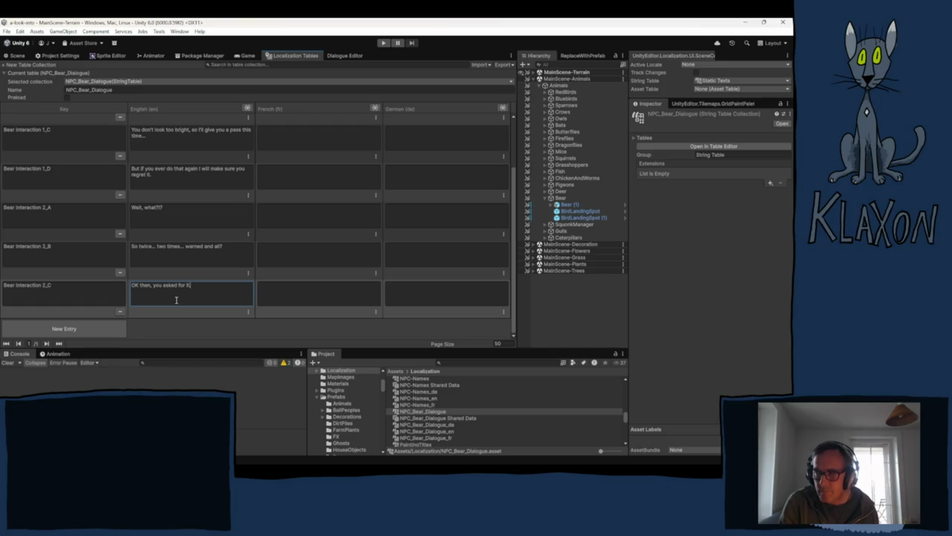
text(. H)
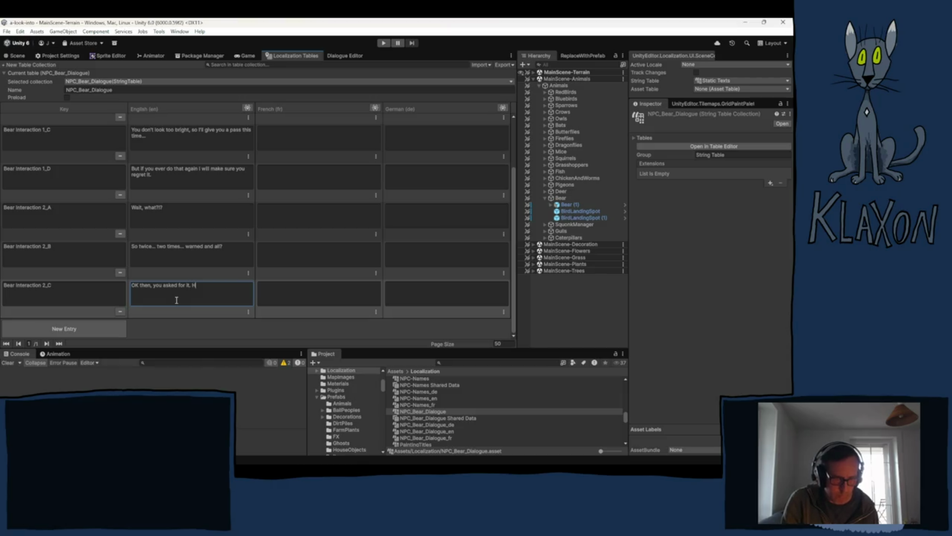
text(ave a goo)
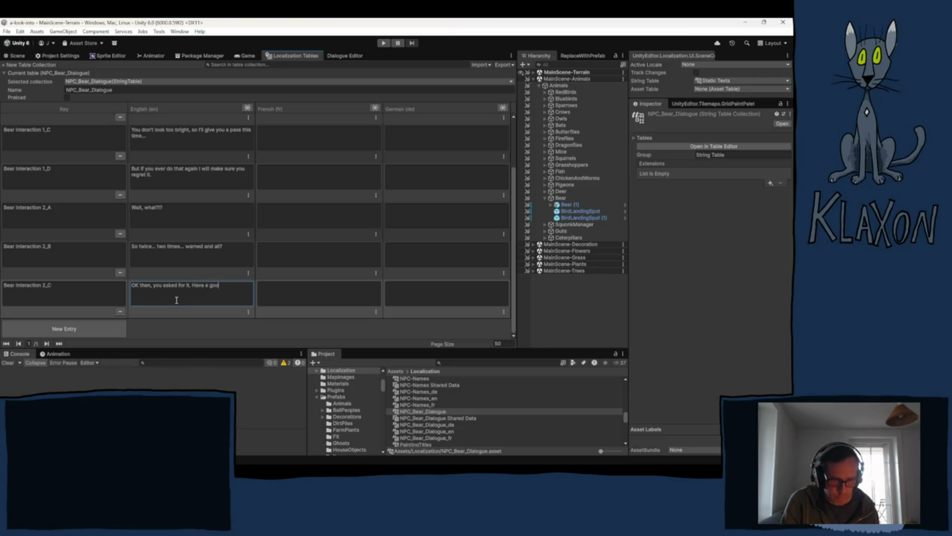
text(d one.)
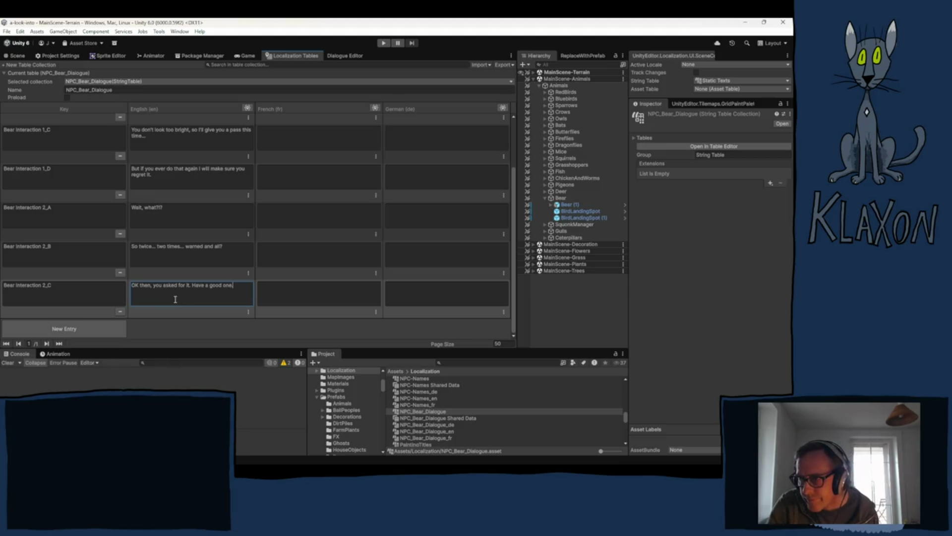
- Add a new row keyed Bear Interaction 3_A by changing 2 to 3 in the pasted key
click(93, 329)
click(80, 297)
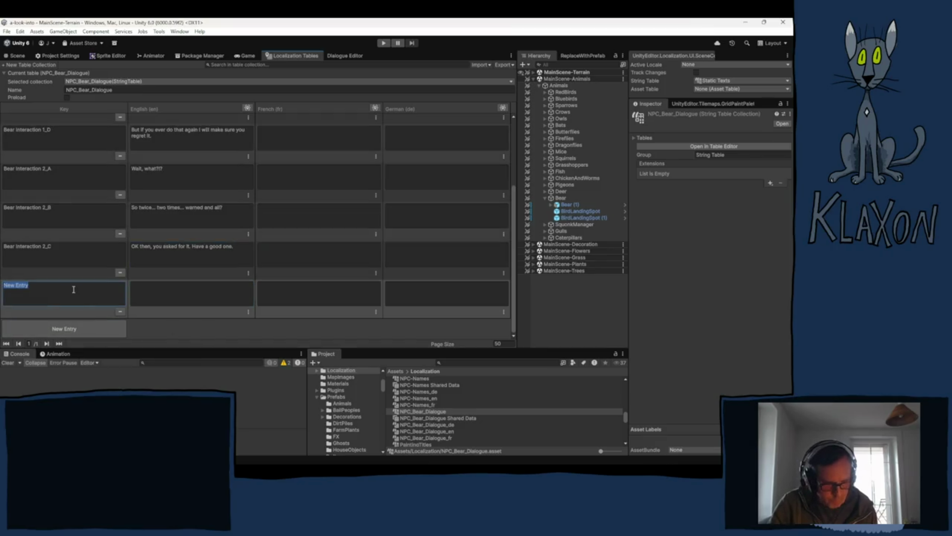
key(ctrl+v)
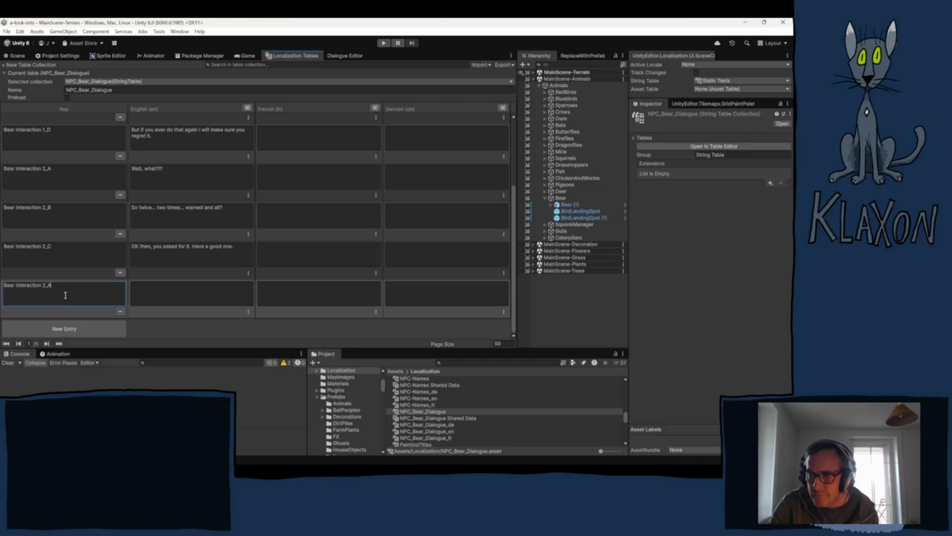
click(49, 290)
key(BackSpace)
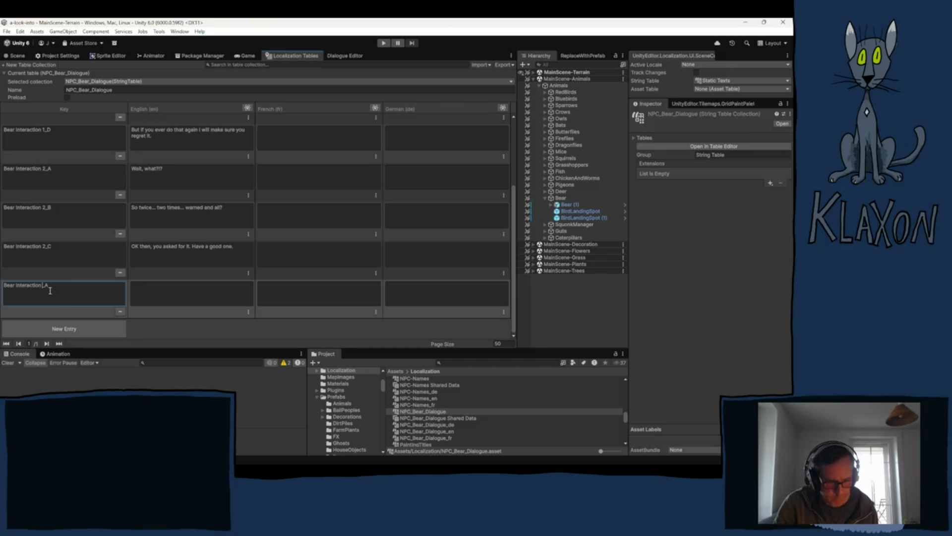
text(3)
- Give Bear Interaction 3_A the English line 'Oh. My. Why?!'
click(166, 296)
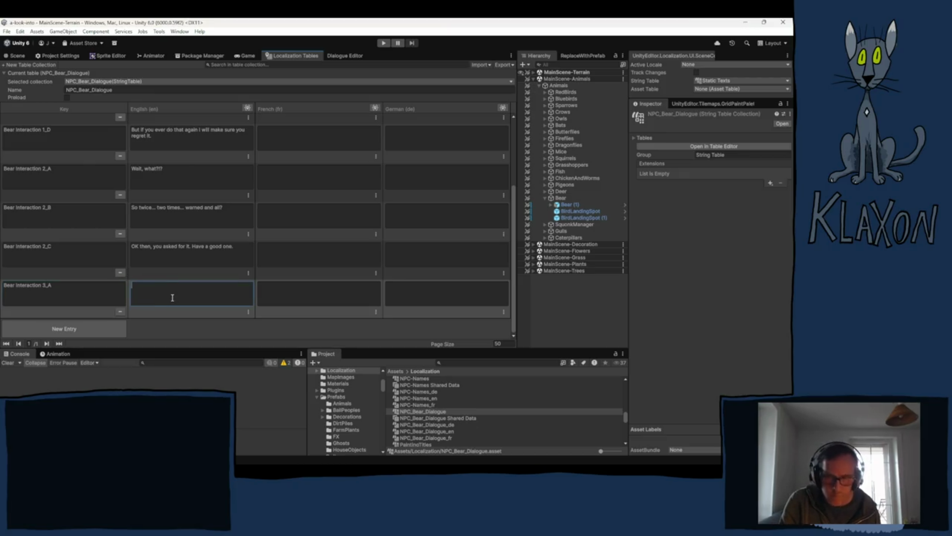
text(O)
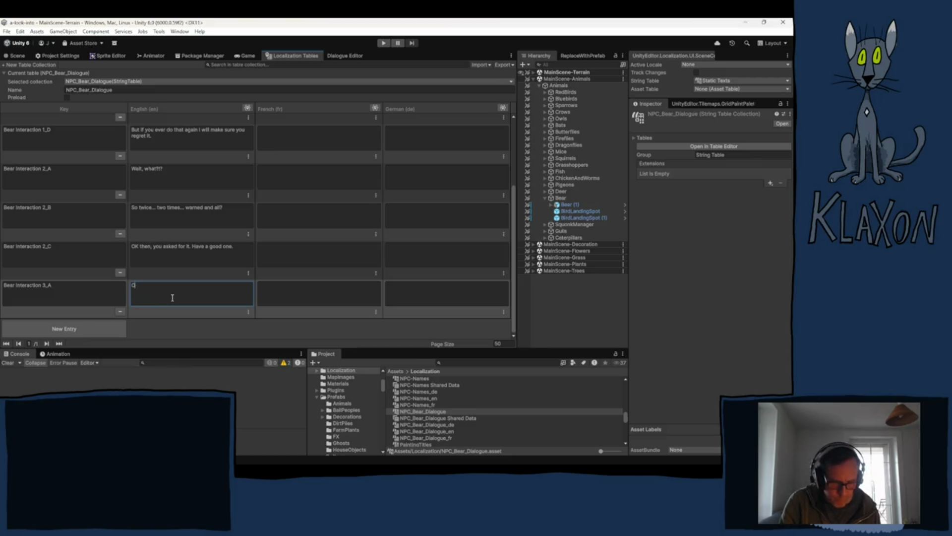
text(h,)
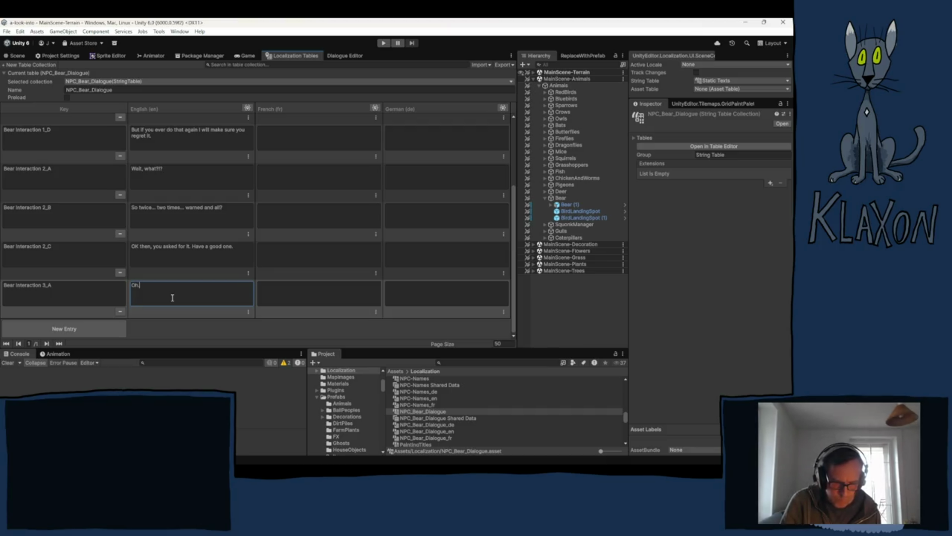
text( My.)
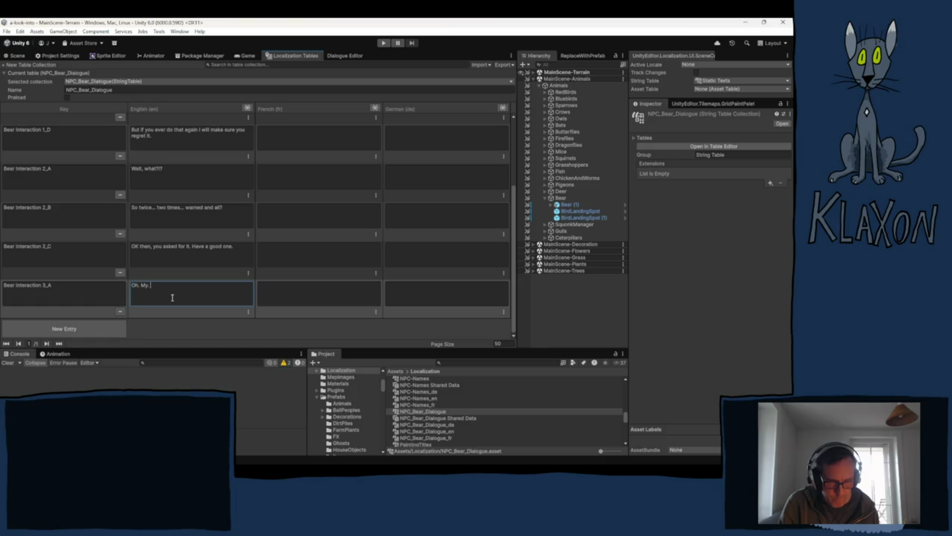
text(Why?!)
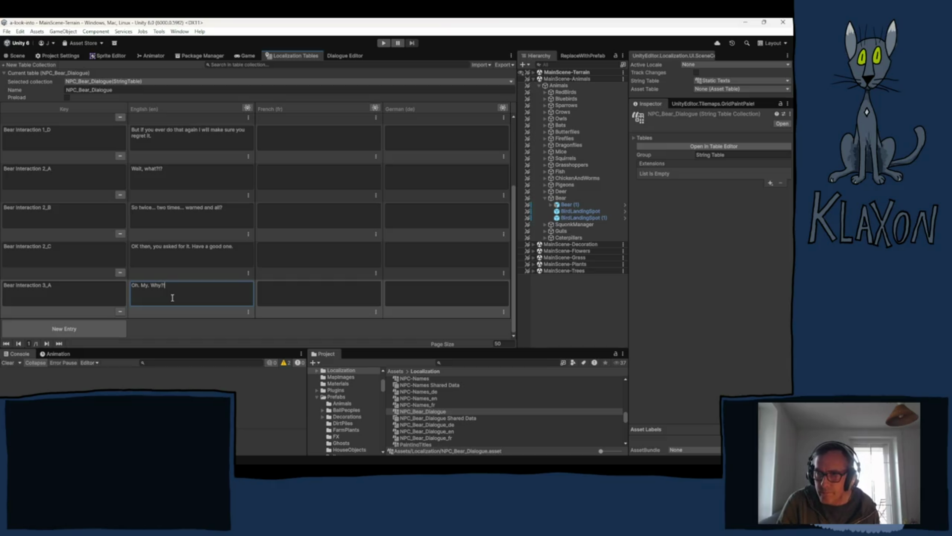
click(94, 325)
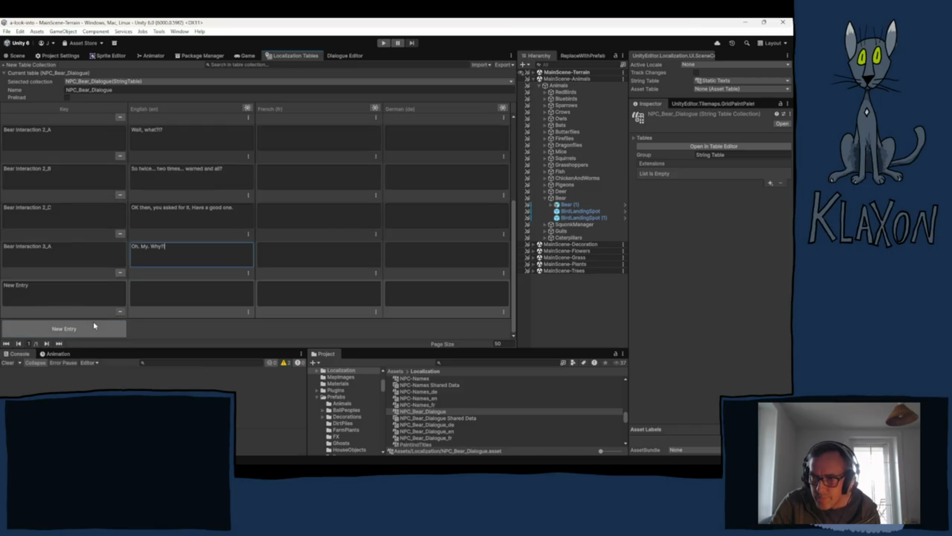
- Copy the 3_A key into the new row and make it Bear Interaction 3_B
click(72, 244)
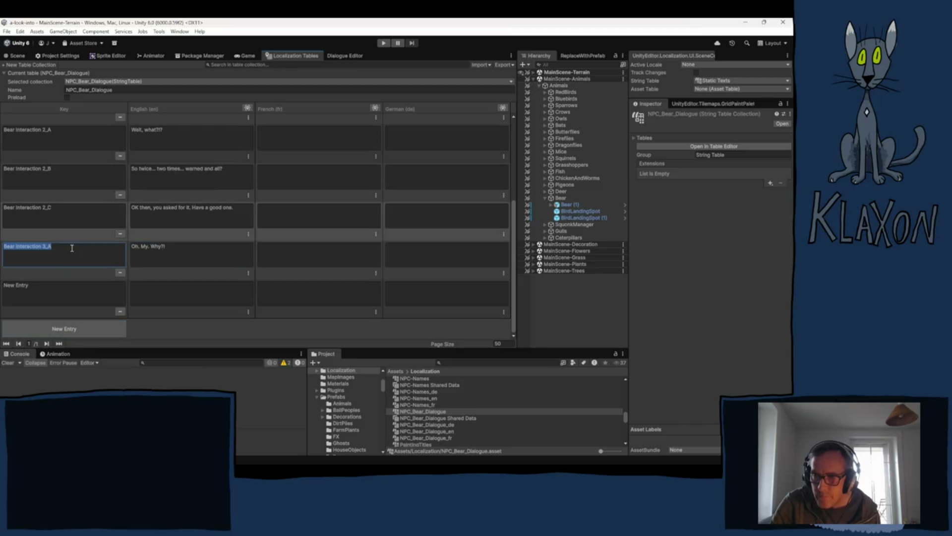
key(ctrl+c)
click(54, 294)
key(ctrl+v)
key(BackSpace)
text(B)
- Start the 3_B English line with 'Welp, I'll be seeing yo'
click(184, 292)
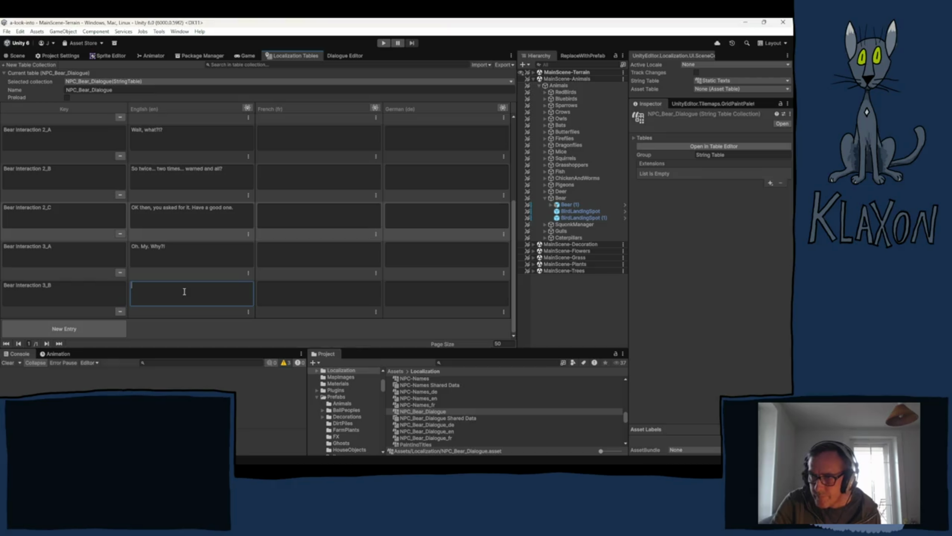
text(Welp, I)
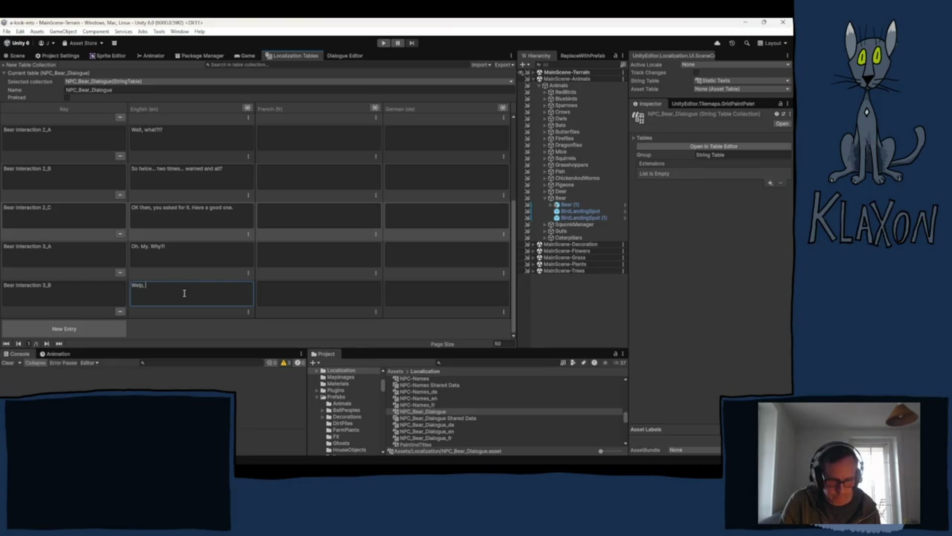
text('ll be)
text( seeing yo)
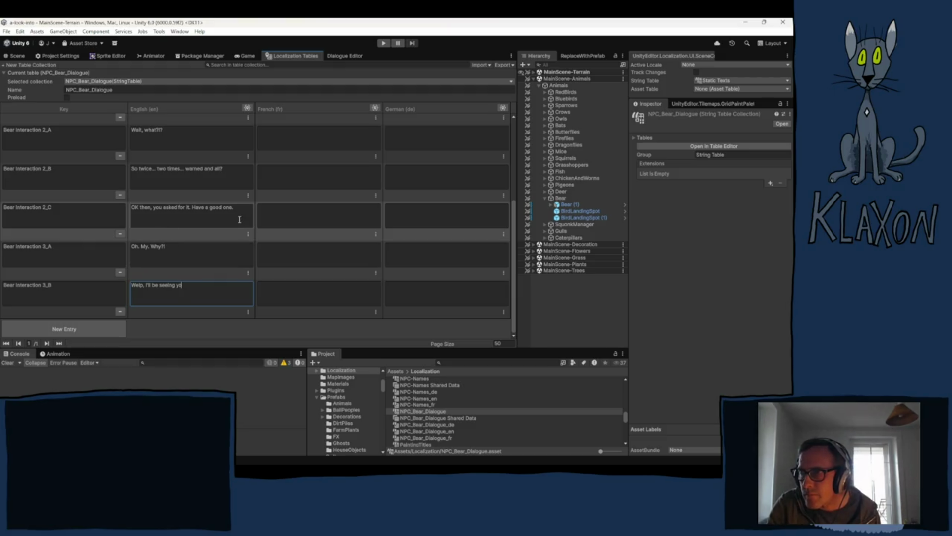
click(174, 216)
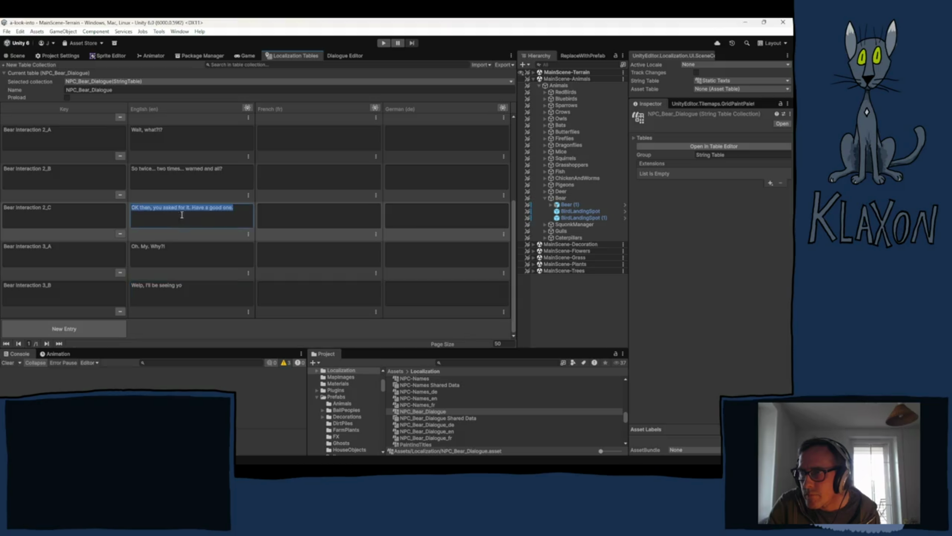
- Replace the unfinished 3_B English text with 'Oh. My. Why?!'
click(239, 207)
drag(234, 208, 192, 209)
click(87, 219)
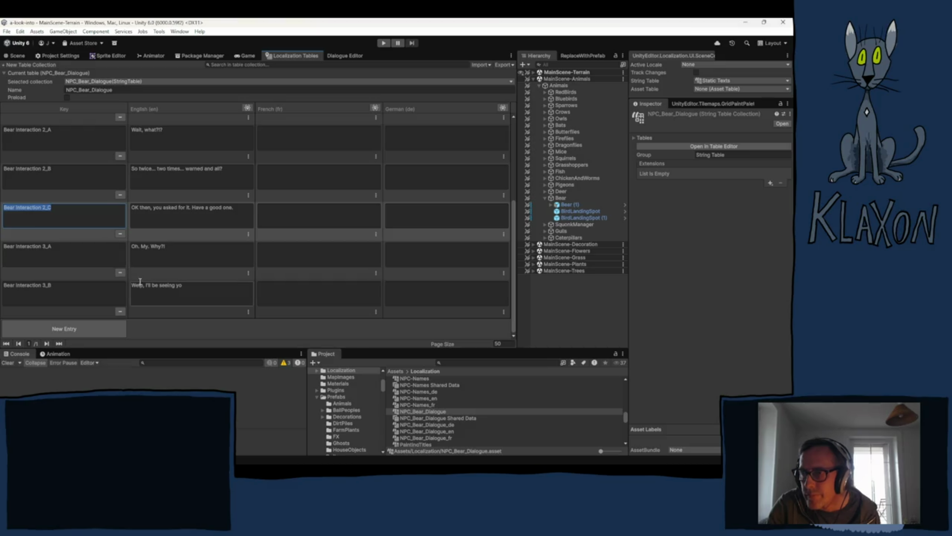
click(174, 253)
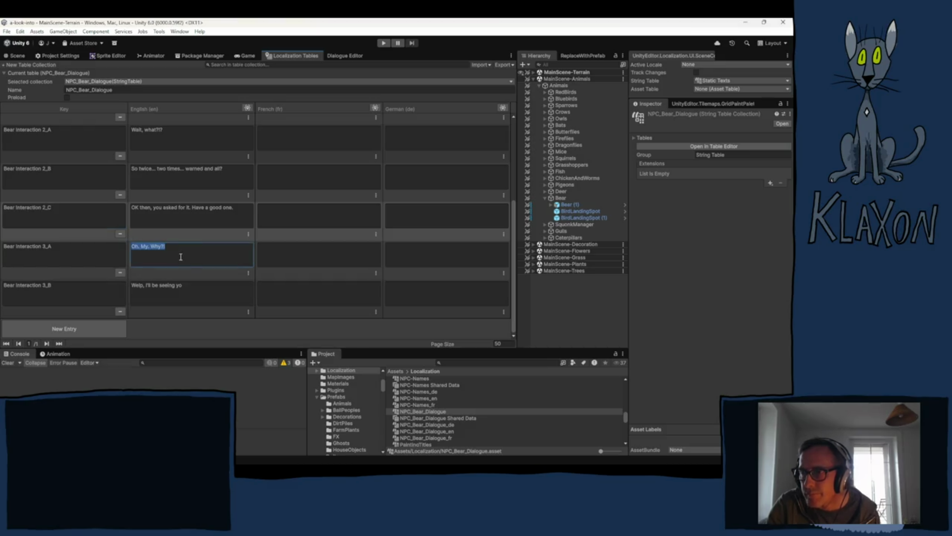
click(195, 291)
key(ctrl+v)
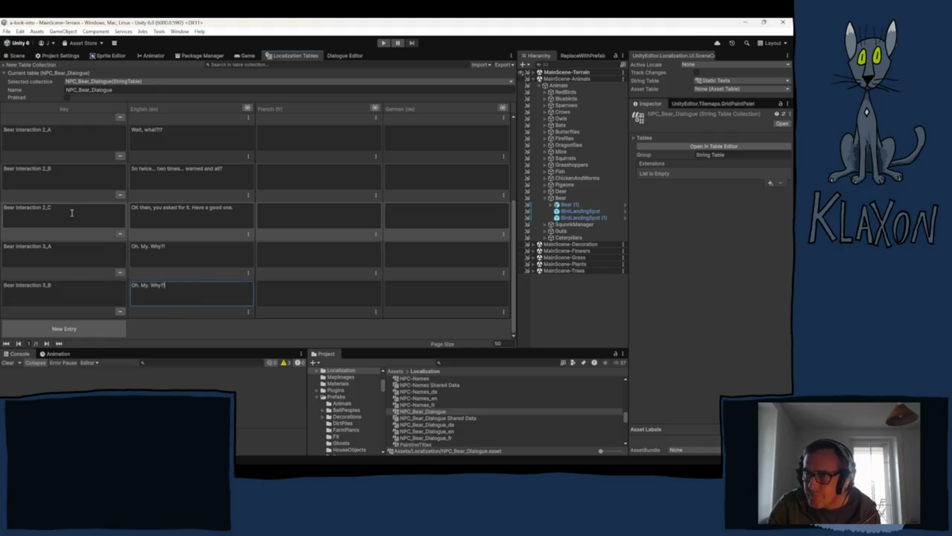
- Rename the Bear Interaction 3_A key to Bear Interaction 2_D
click(71, 211)
click(71, 245)
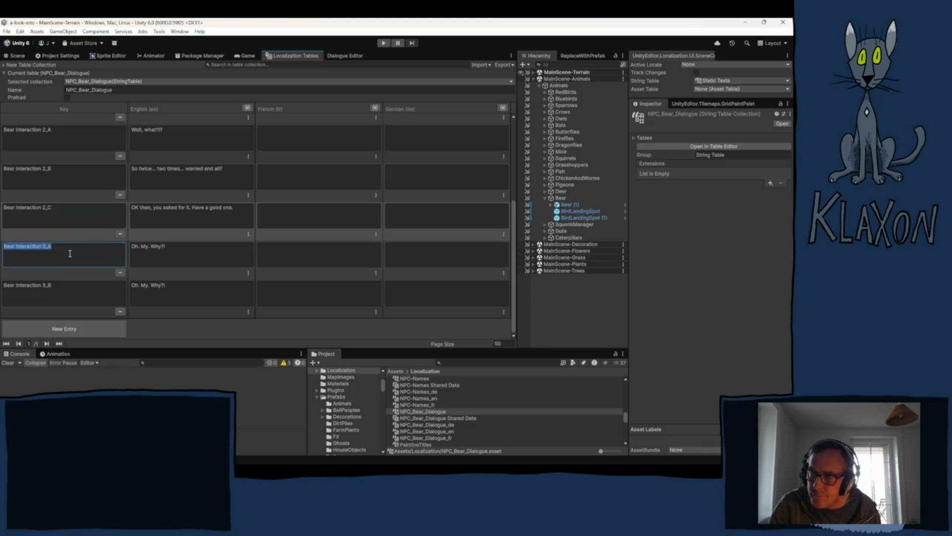
key(ctrl+v)
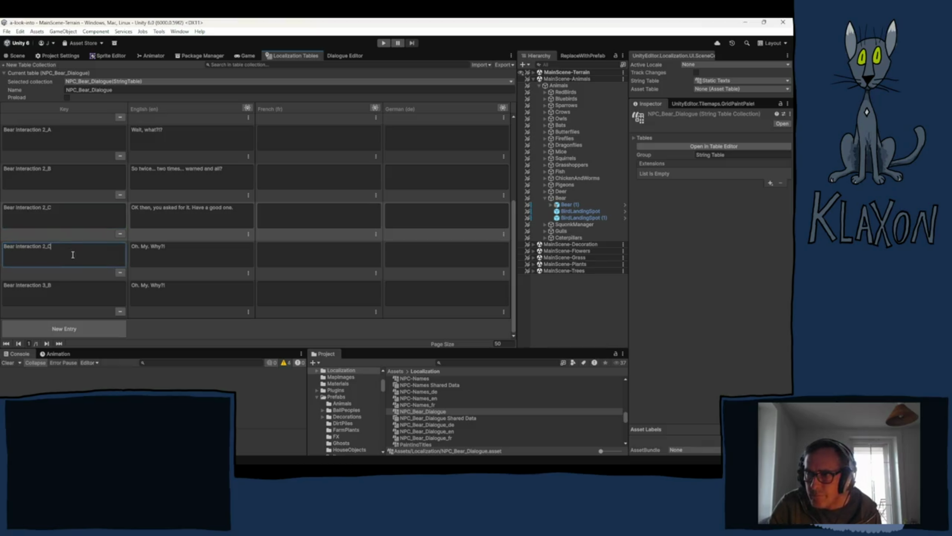
key(BackSpace)
text(D)
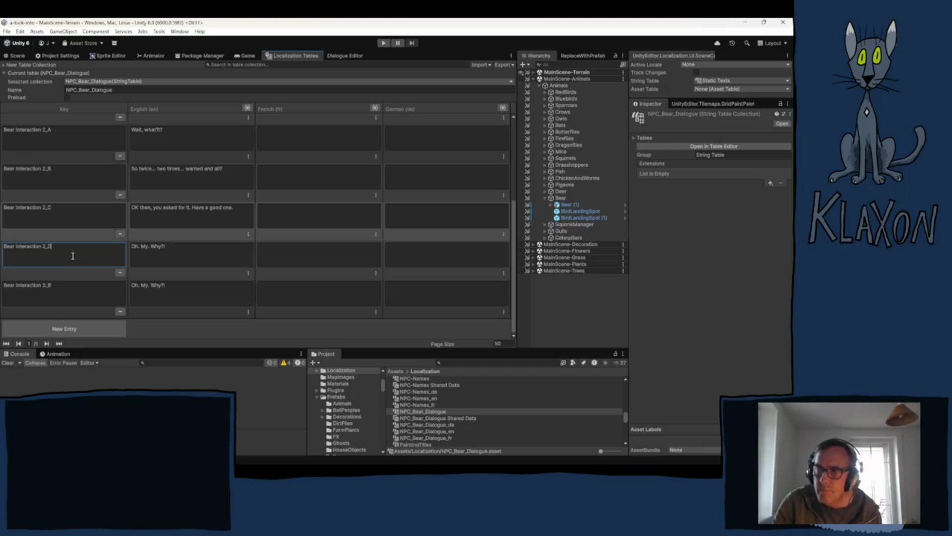
click(183, 252)
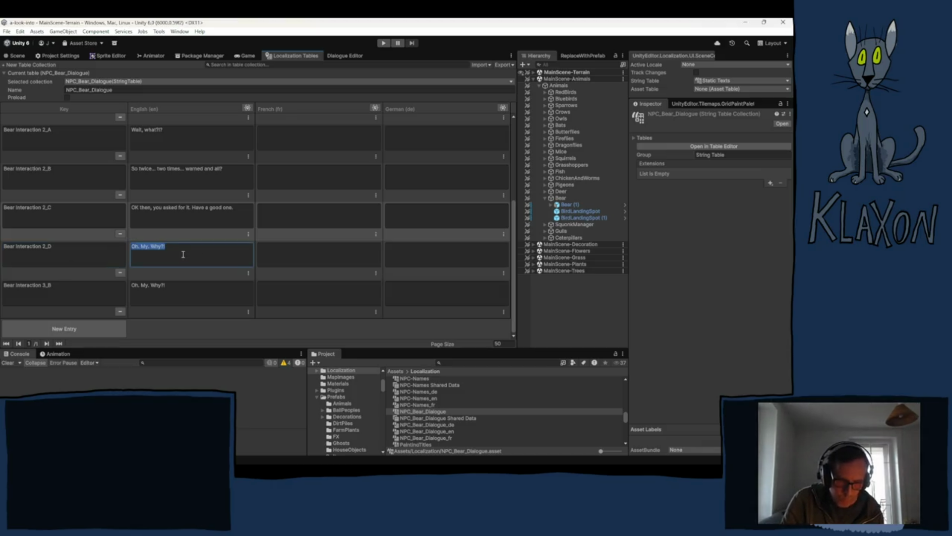
- Type 2_D's line 'Once more and I will literally delete your save file and return you to the main menu'
text(Once more and )
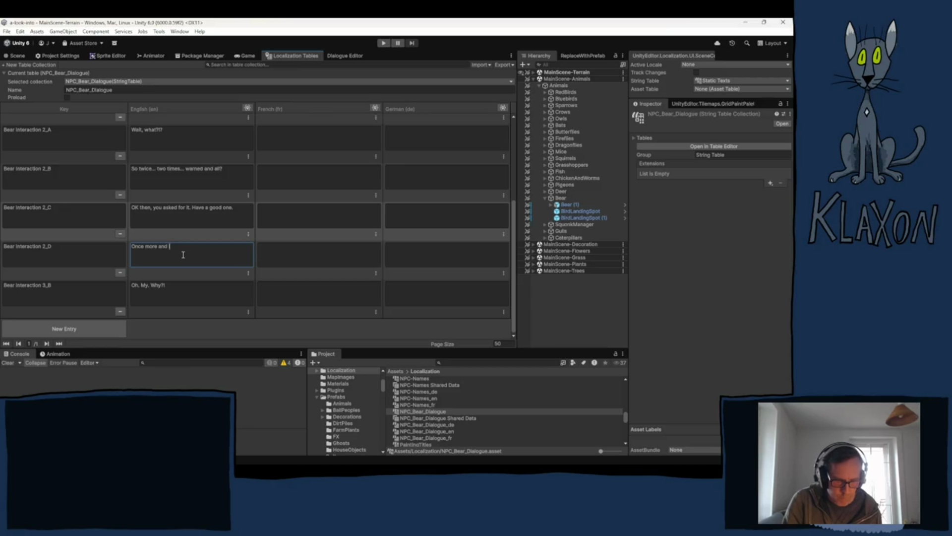
text(I will l)
text(iterally)
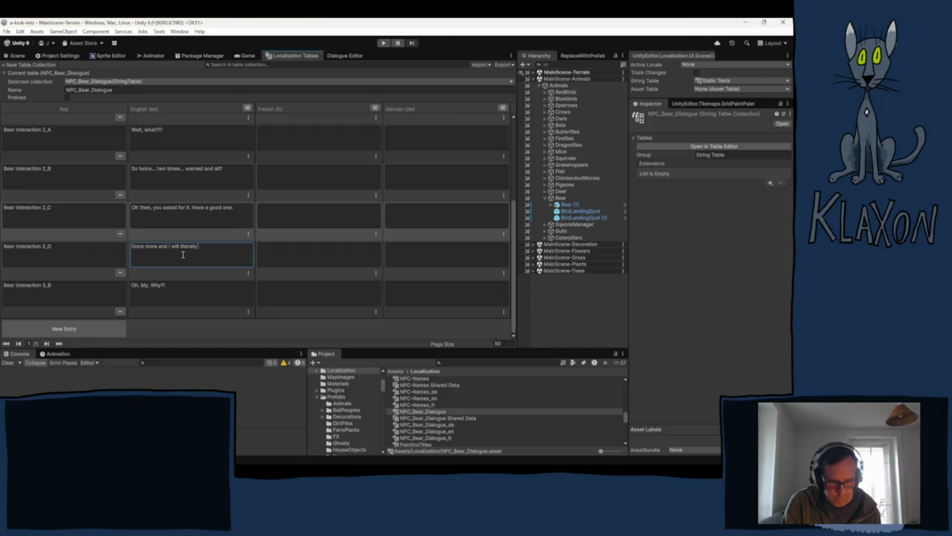
text(delete)
text( you)
text(!)
text(save f)
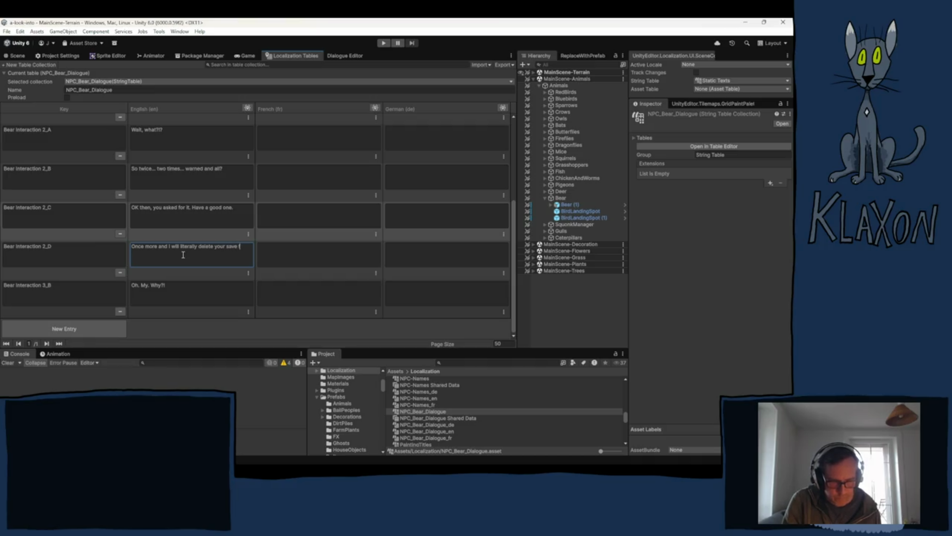
text(ile and)
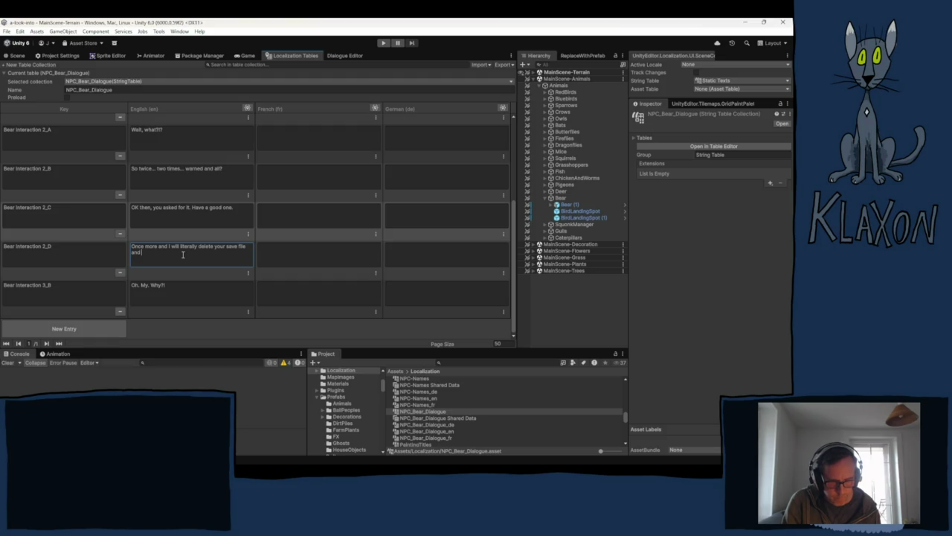
text( return)
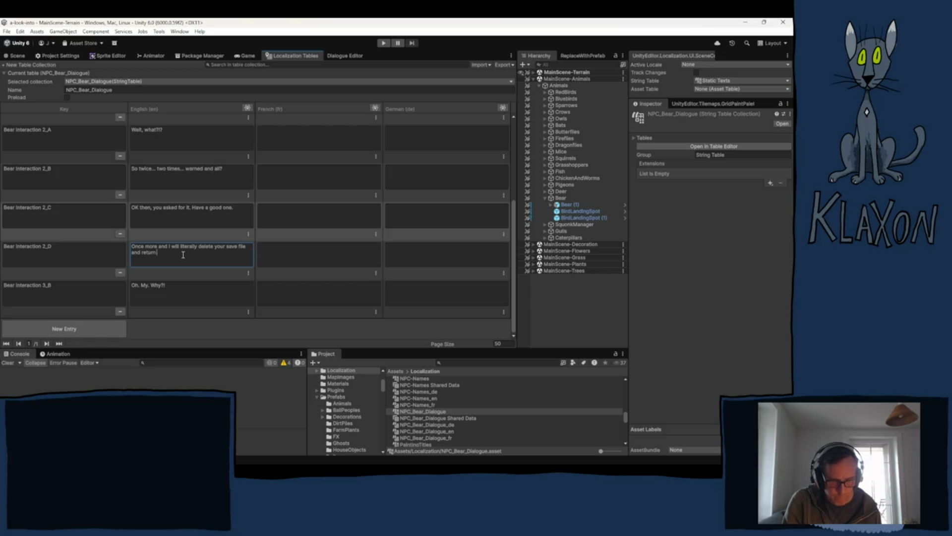
text( you to)
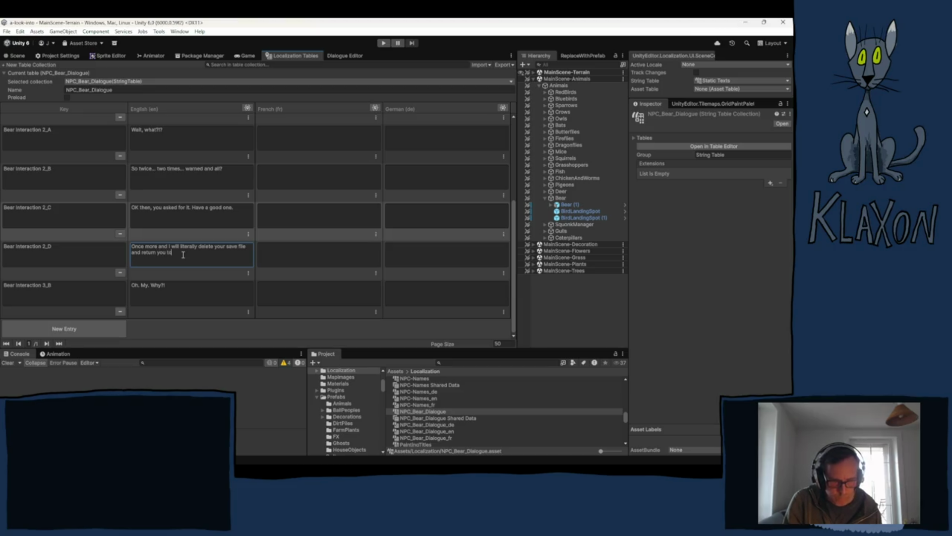
text(he main m)
text(enu.)
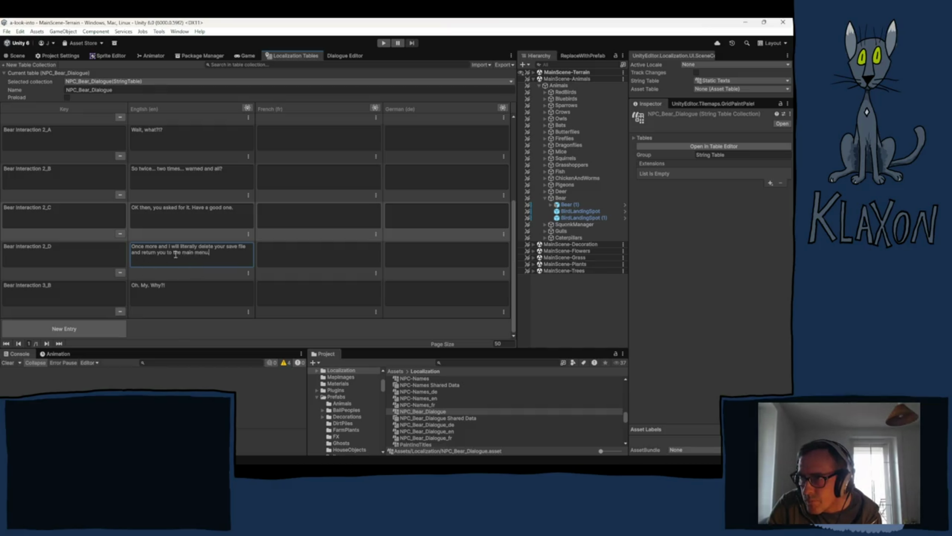
- Replace 'Have a good one.' in 2_C with the save-file threat cut from 2_D
drag(192, 208, 242, 210)
key(BackSpace)
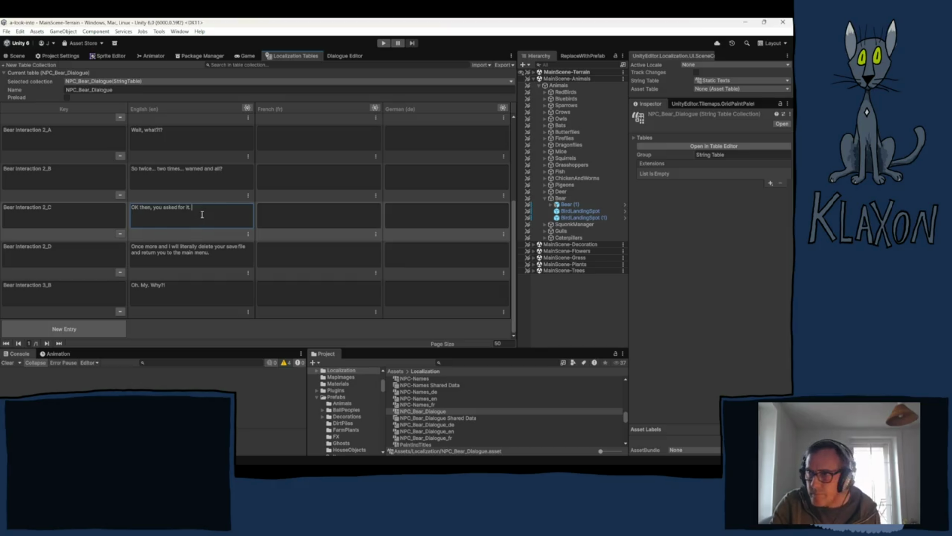
drag(216, 257, 128, 247)
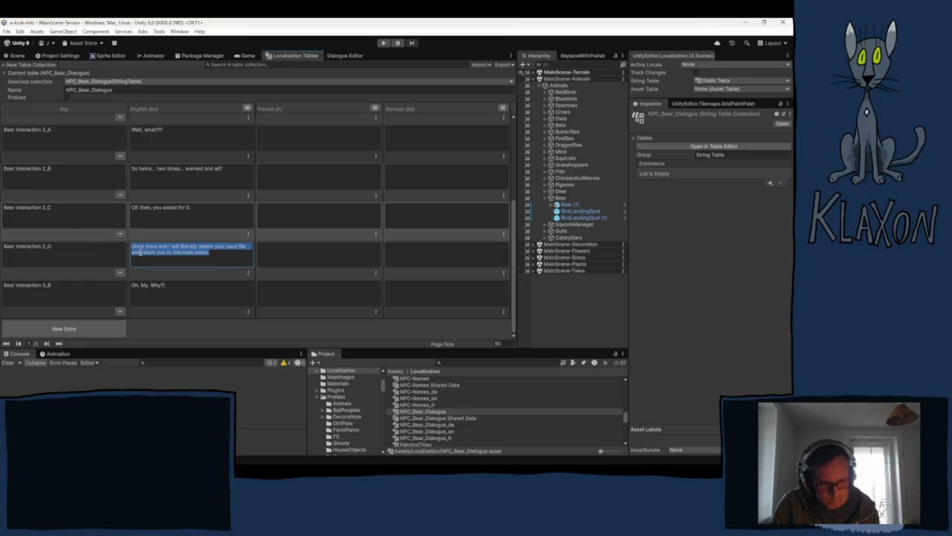
key(ctrl+x)
click(221, 212)
click(221, 212)
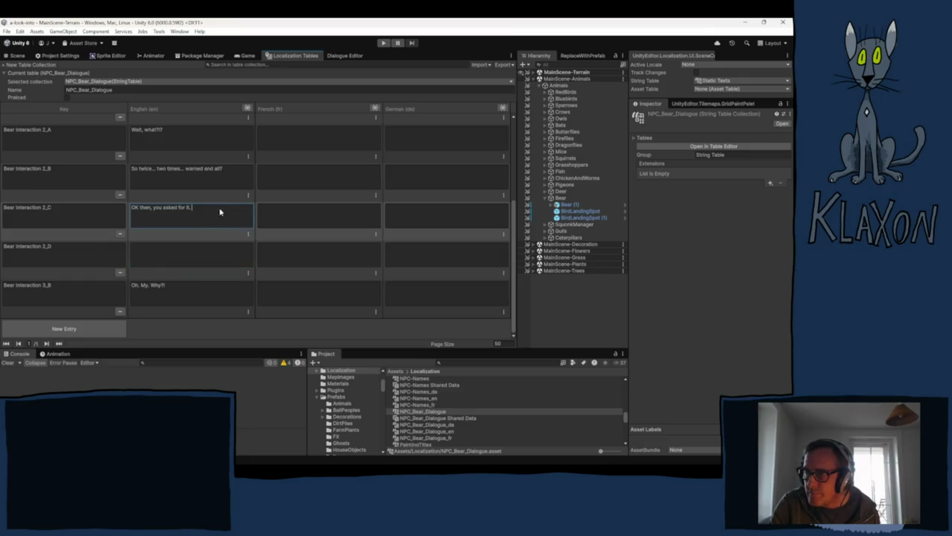
key(ctrl+v)
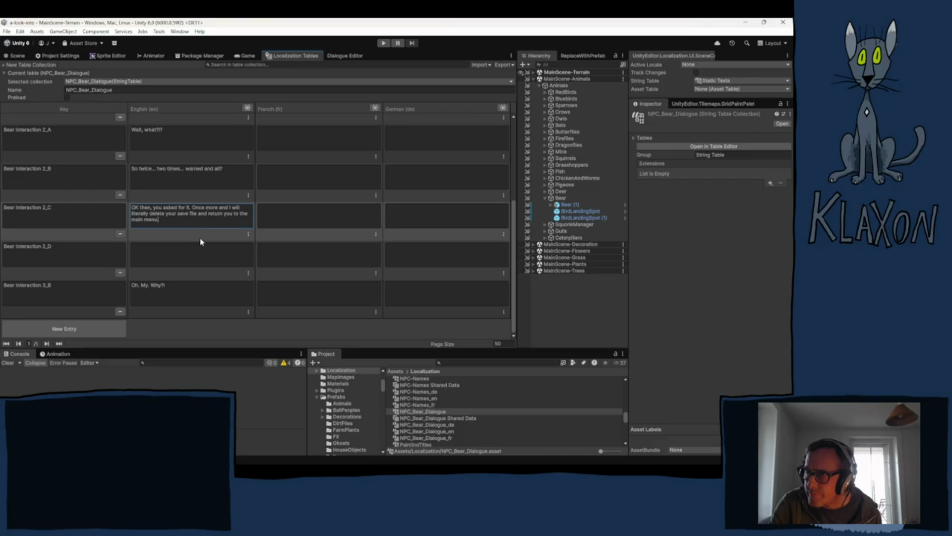
- Move 'OK then, you asked for it.' into 2_D and start it with 'This time consider it'
drag(192, 208, 125, 209)
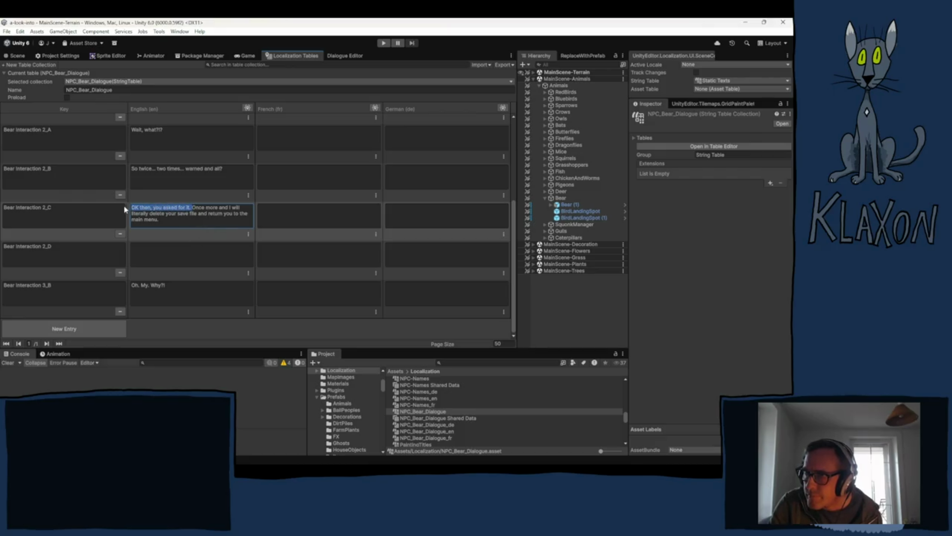
key(ctrl+x)
click(169, 245)
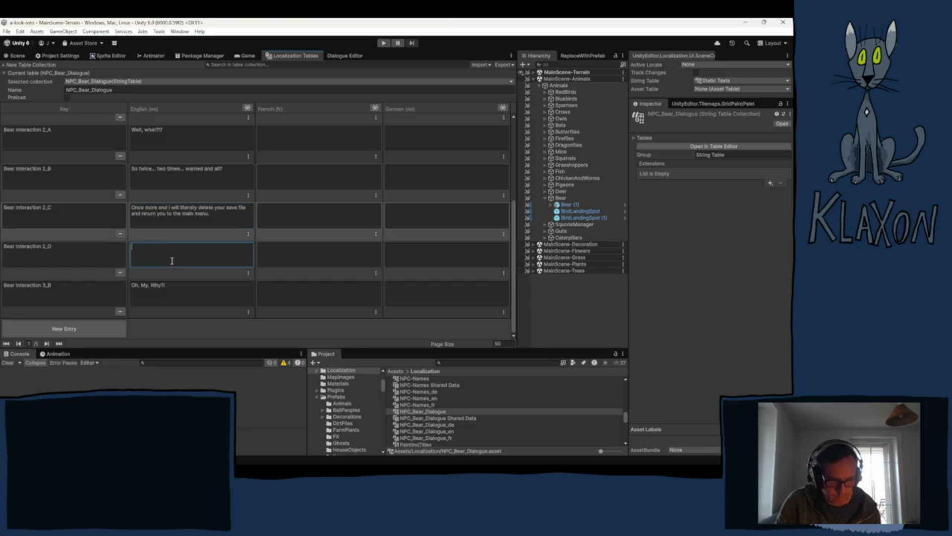
key(ctrl+v)
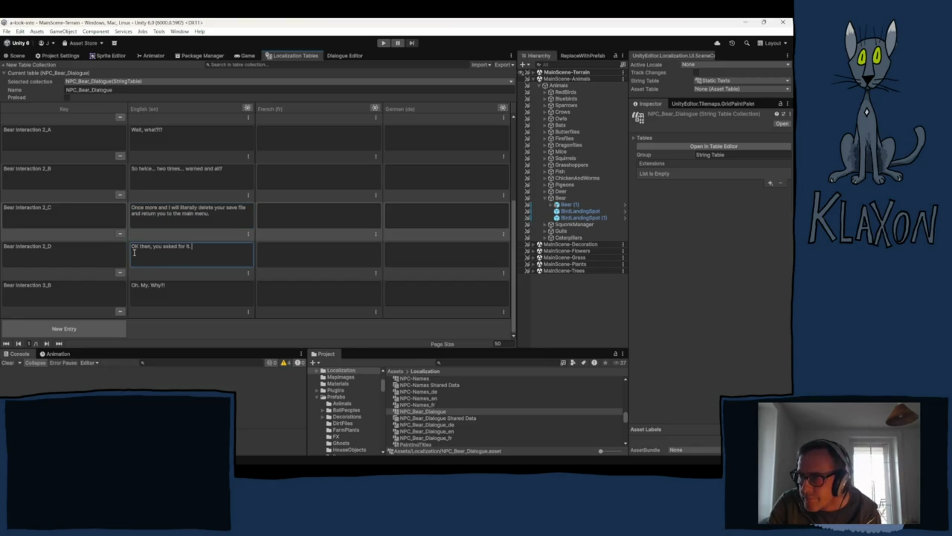
key(Home)
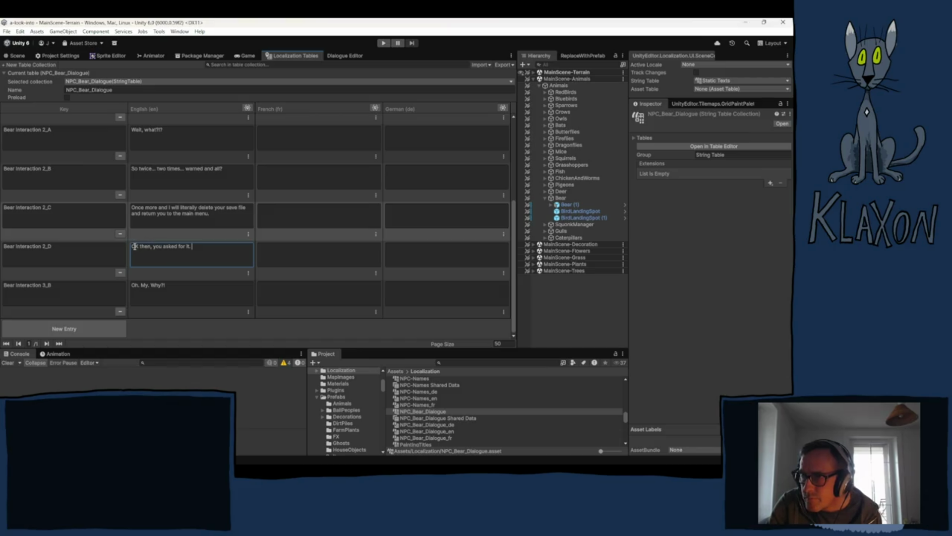
text(This time  )
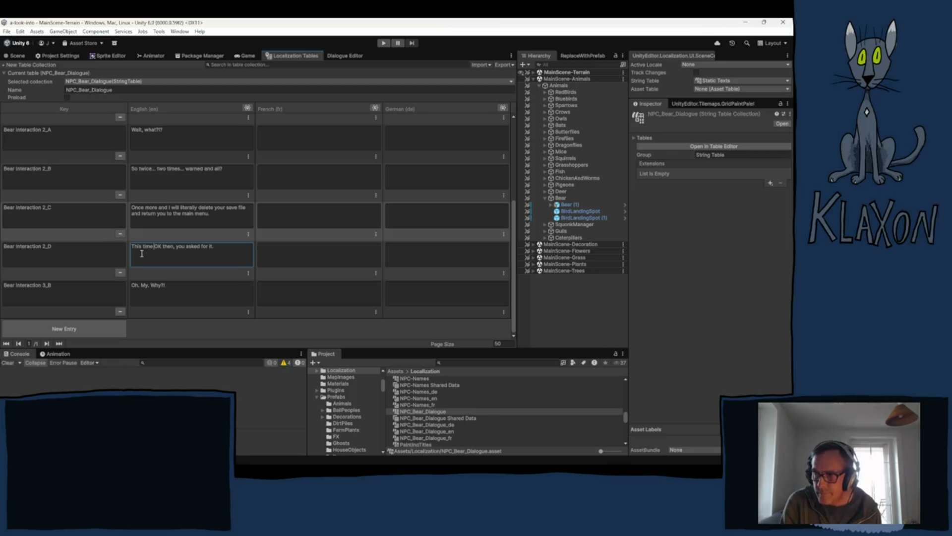
text(co)
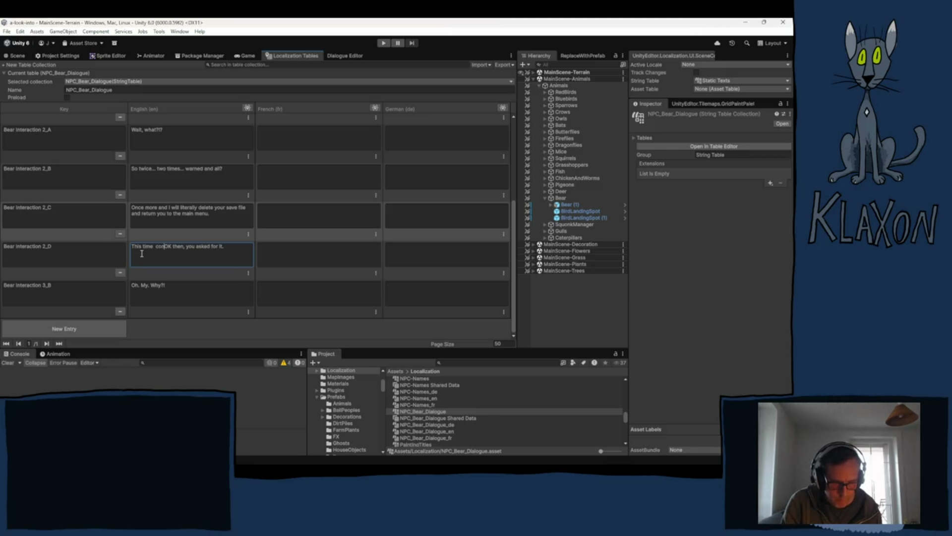
text(nsider i)
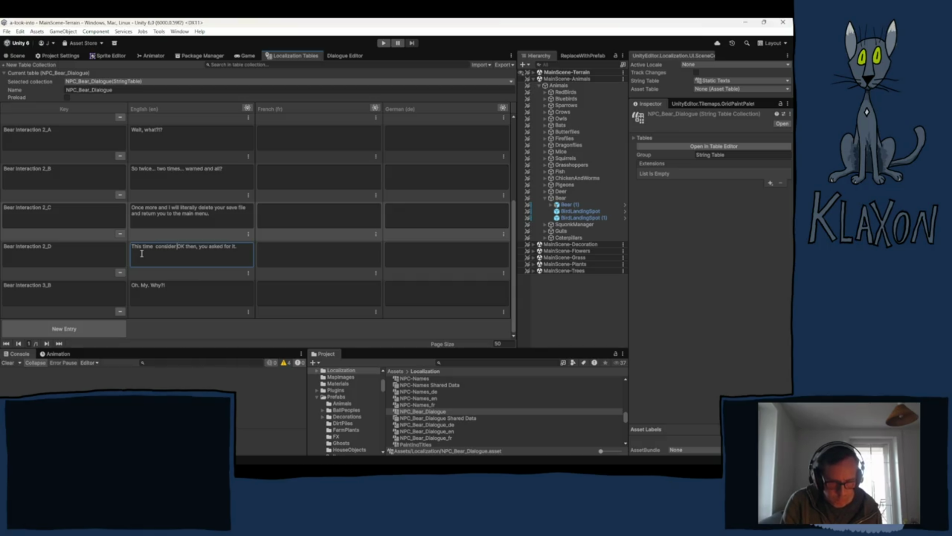
text(t)
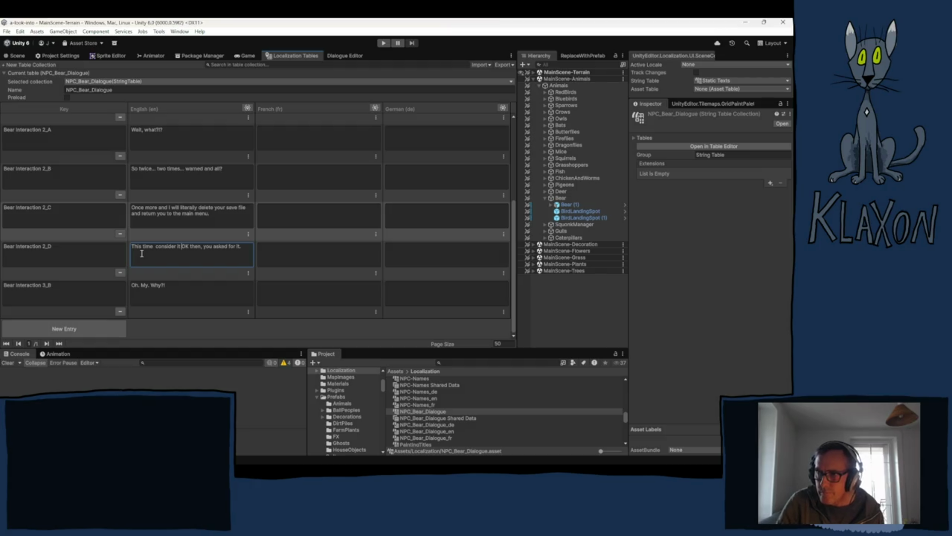
click(157, 248)
key(BackSpace)
- Finish 2_D as 'This time consider it as a courtesy warning, but it'll still hurt.'
click(178, 247)
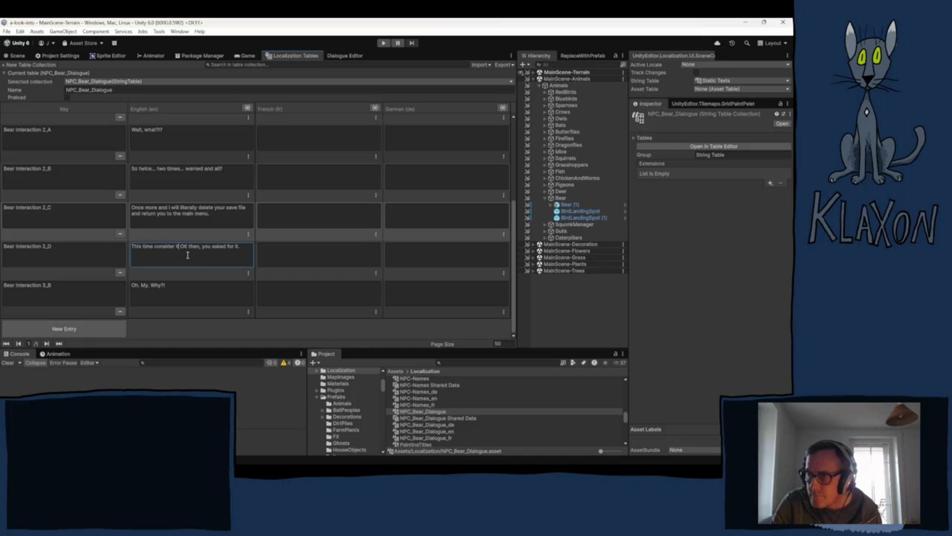
text(as )
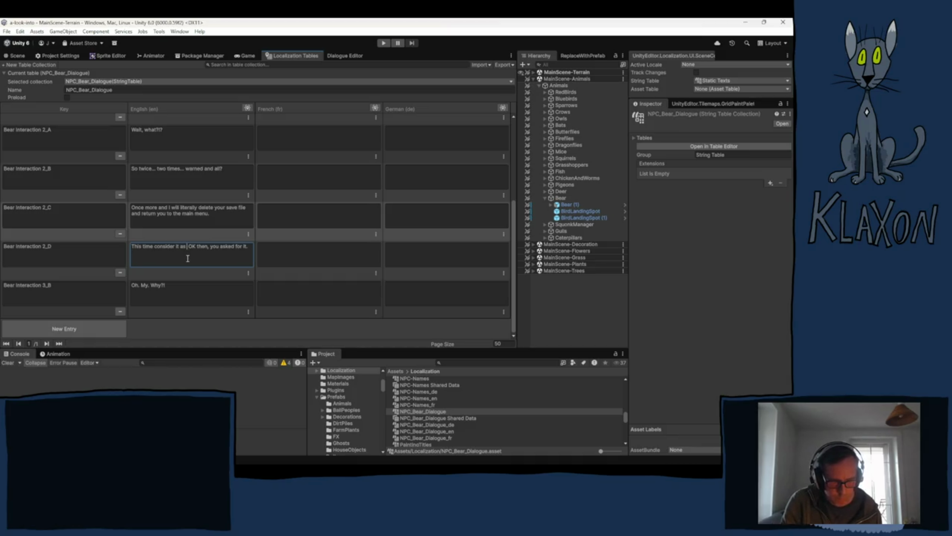
text(a courte)
text(sy was)
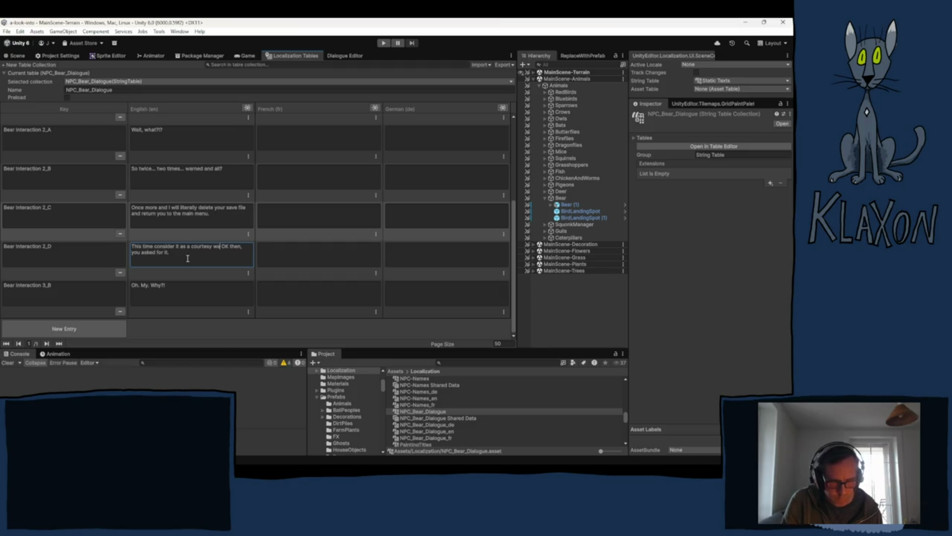
key(BackSpace)
text(rning)
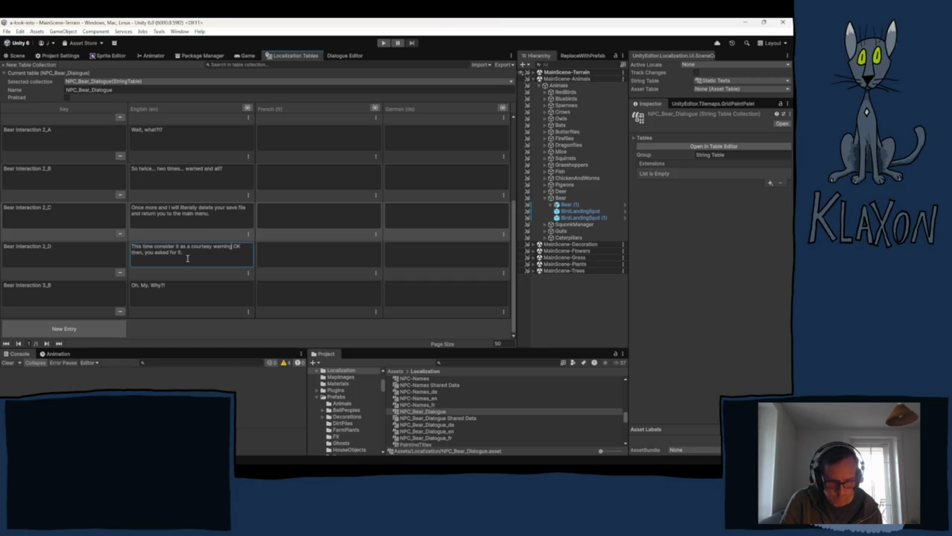
text(, but it)
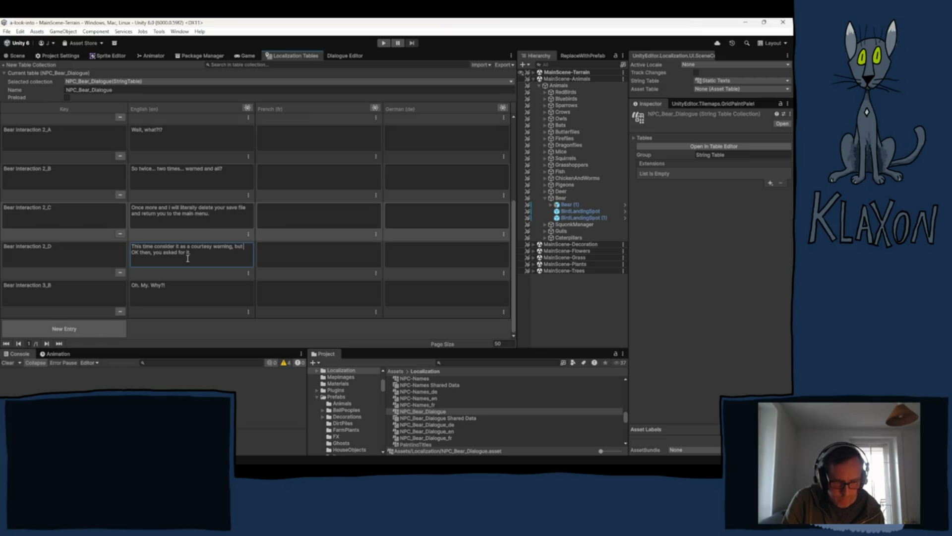
text('ll still hurt.)
double_click(210, 252)
drag(211, 255, 154, 256)
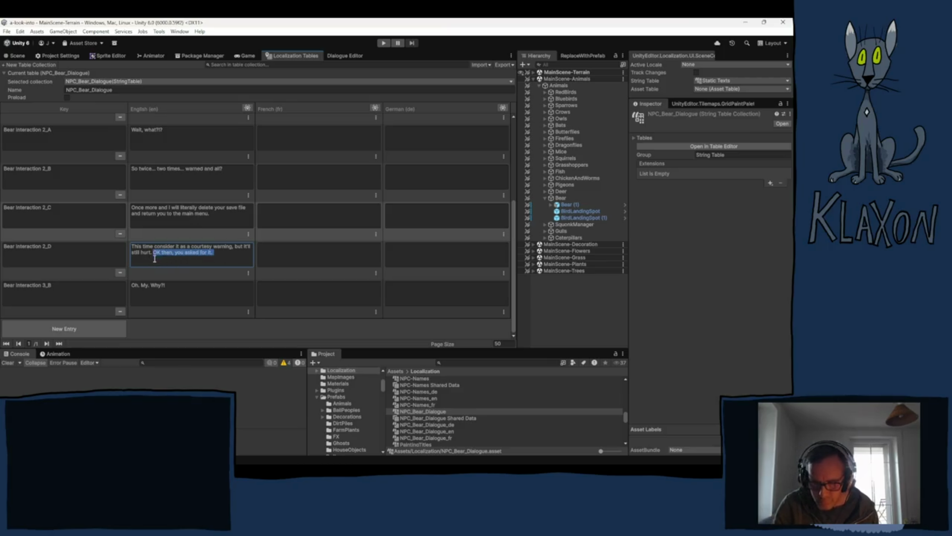
key(BackSpace)
click(177, 297)
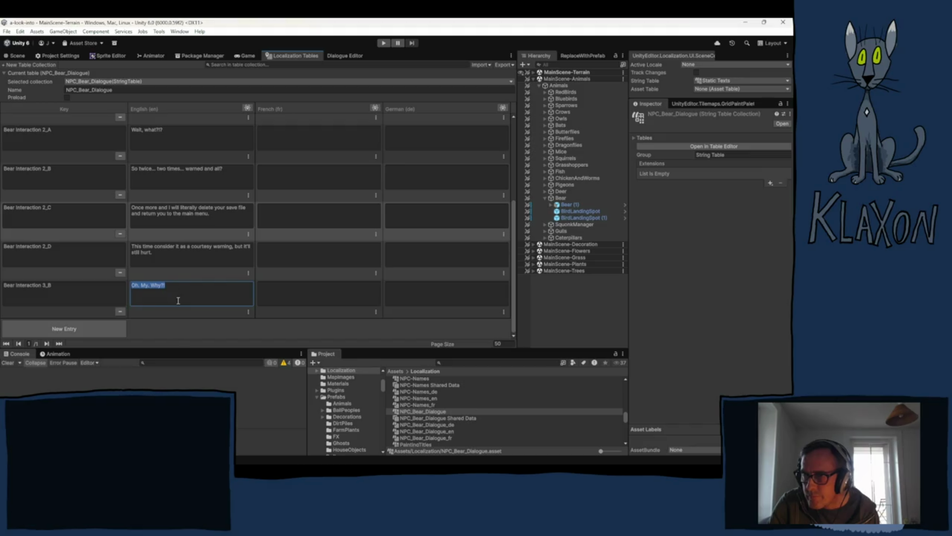
- Rename the Oh. My. Why?! key to Bear Interaction 3_A
click(78, 291)
click(70, 286)
key(BackSpace)
text(A)
key(Tab)
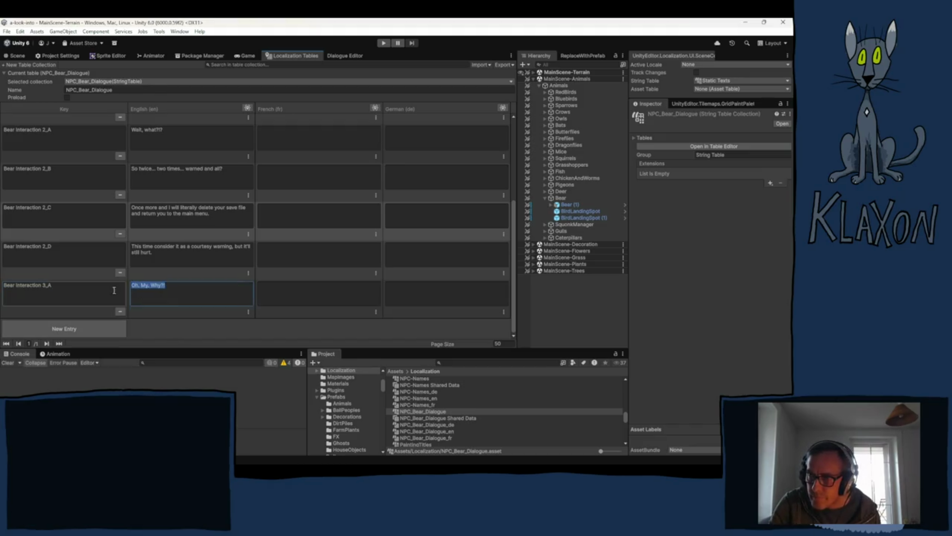
- Add a Bear Interaction 3_B entry with English line "Right, you were amply warned."
click(115, 291)
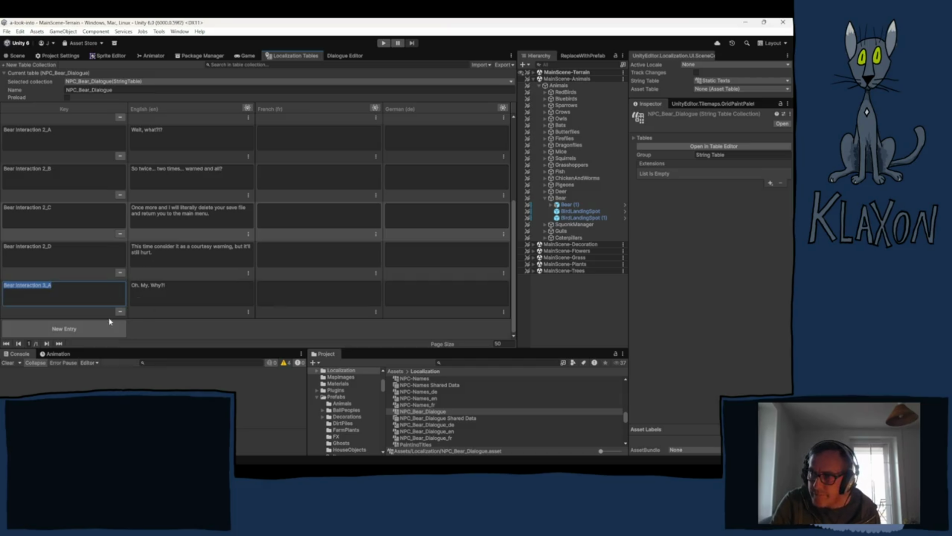
click(69, 328)
click(68, 291)
key(ctrl+v)
key(BackSpace)
text(B)
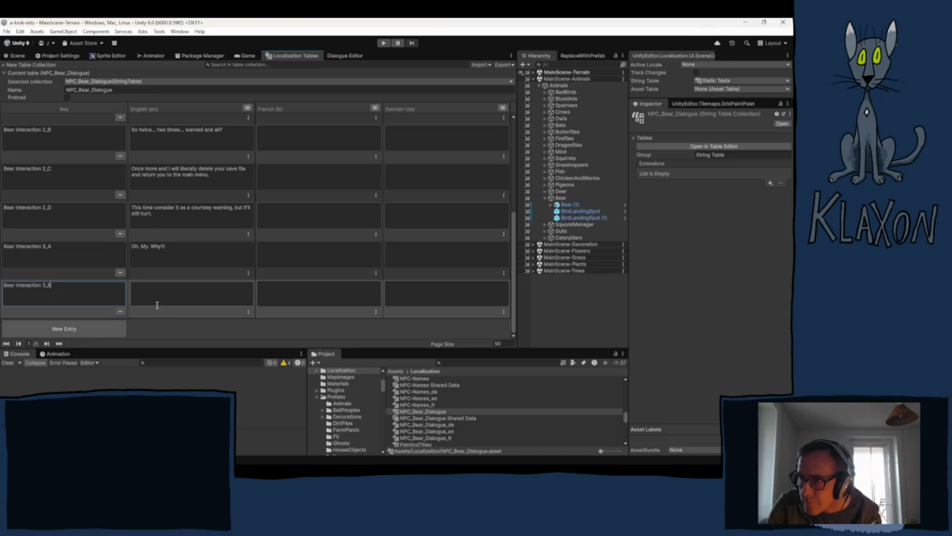
click(165, 297)
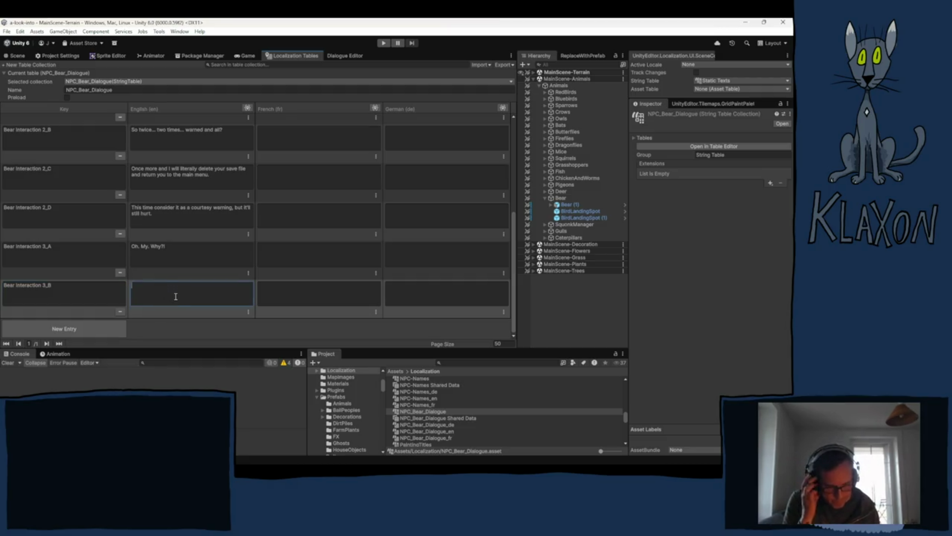
text(Iight)
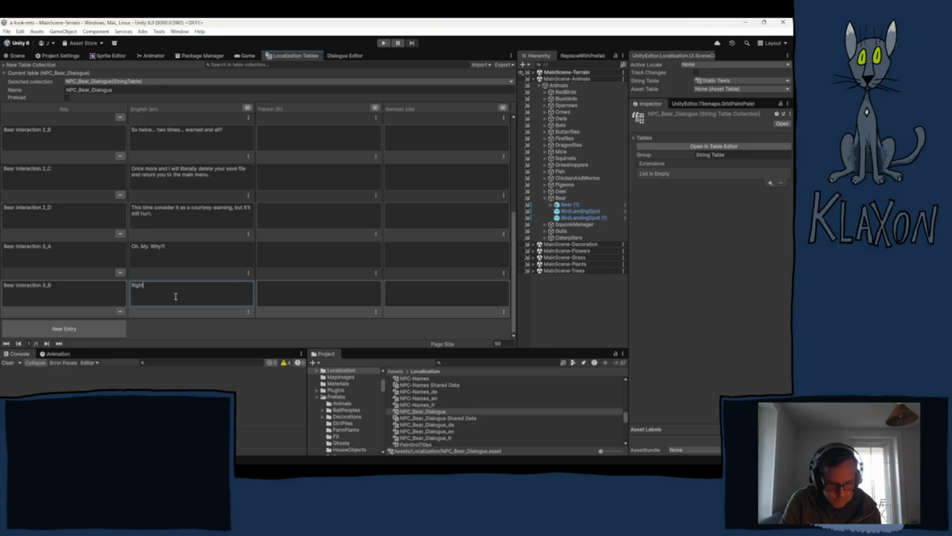
text(, you)
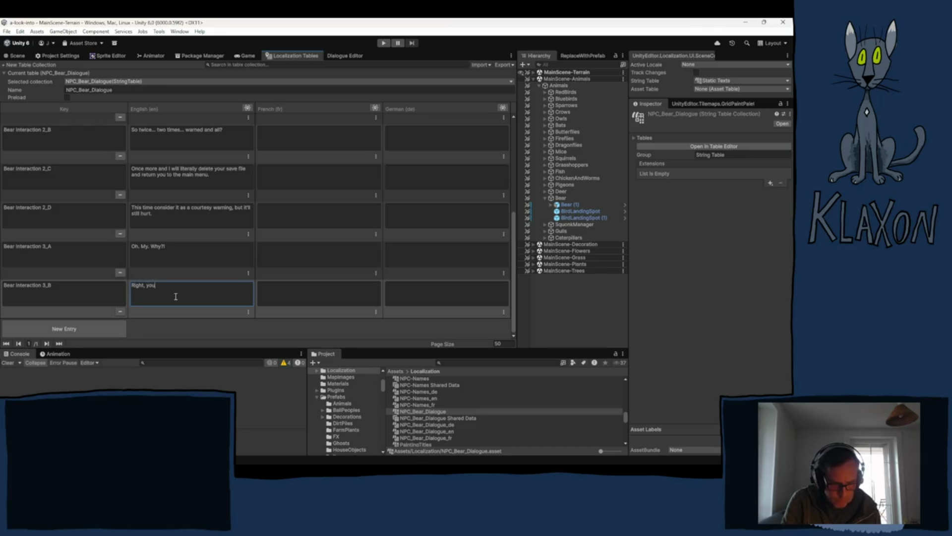
text( were amp)
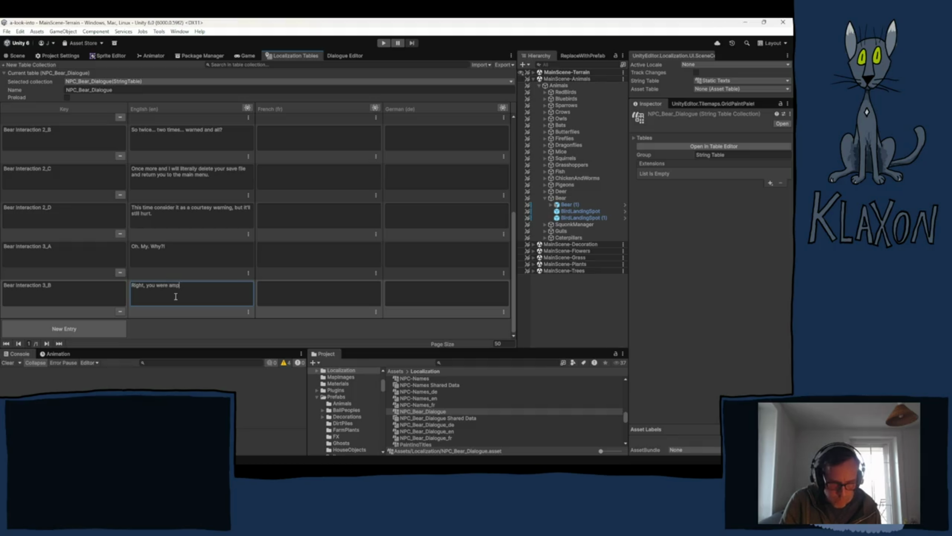
text(ly warned)
text(.)
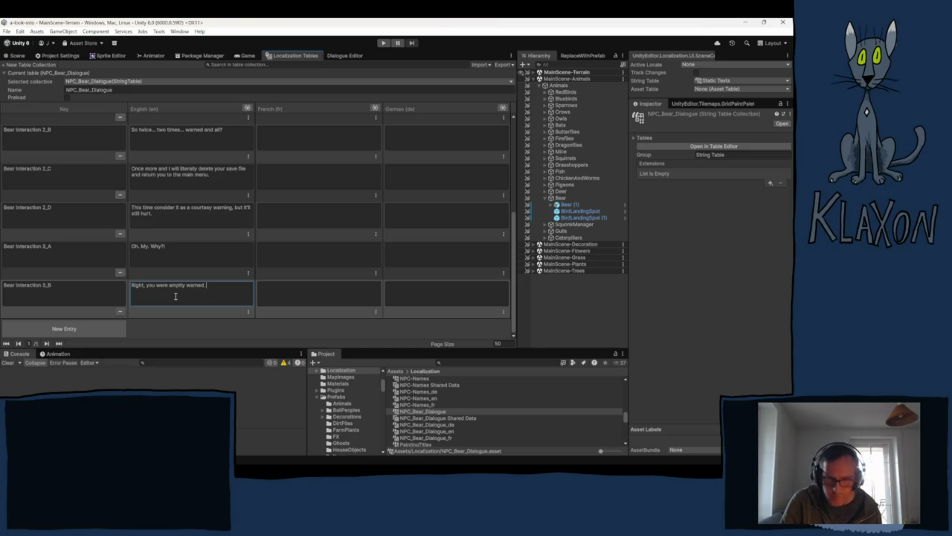
key(BackSpace)
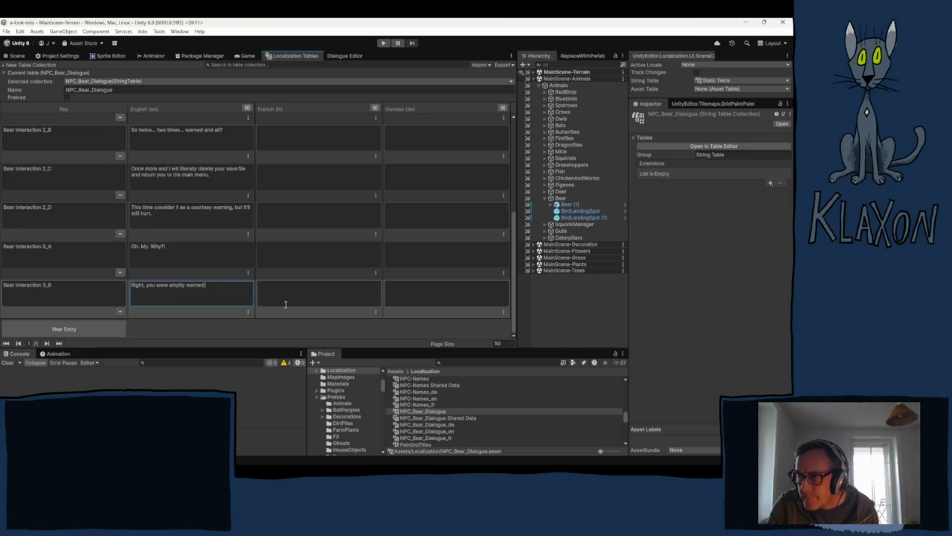
click(74, 330)
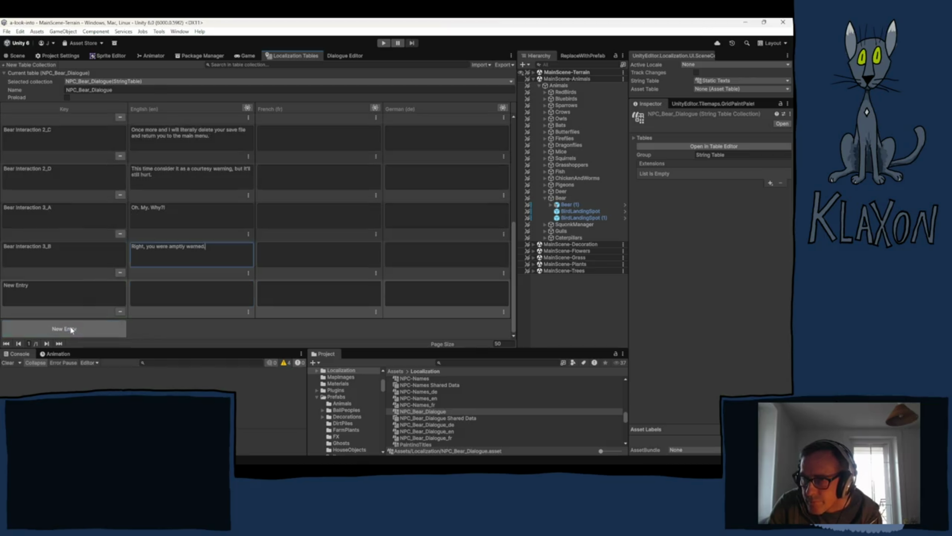
- Create a new entry keyed Bear Interaction 3_C
click(57, 298)
text(Bear Interaction 3_A)
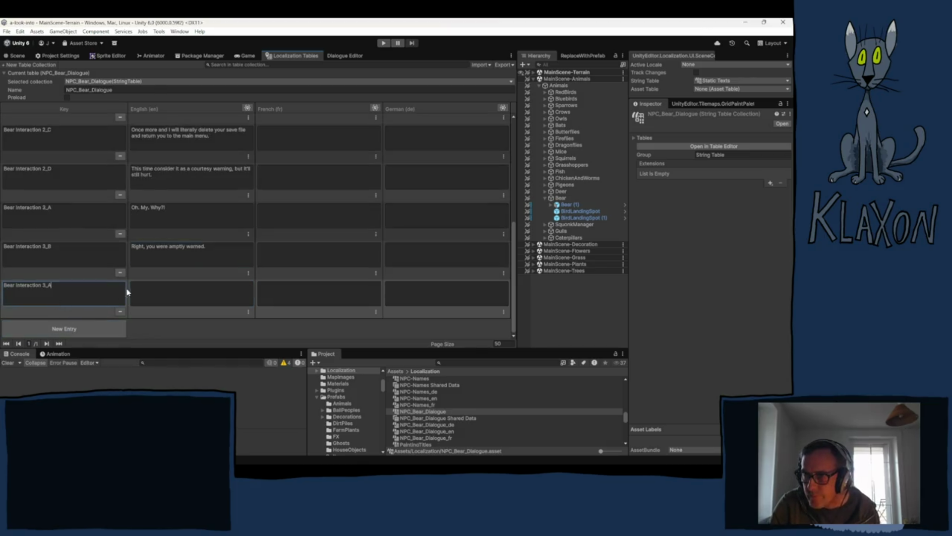
key(BackSpace)
text(C)
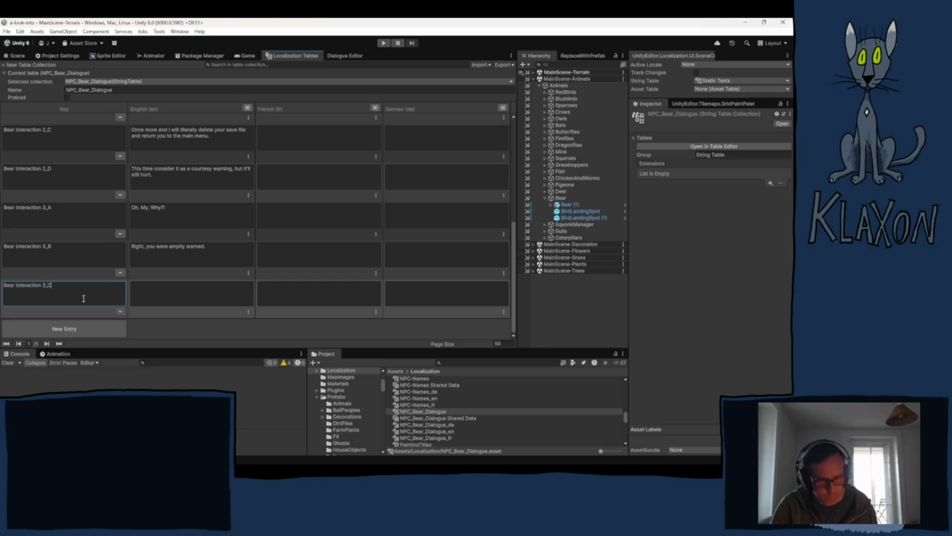
- Enter the 3_C English line "You have no one to blame but yourself."
click(158, 294)
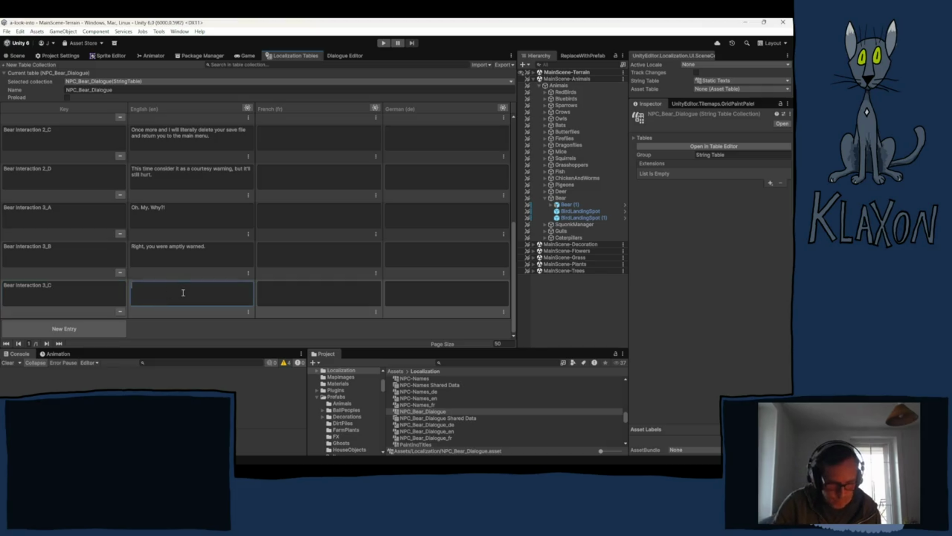
text(You )
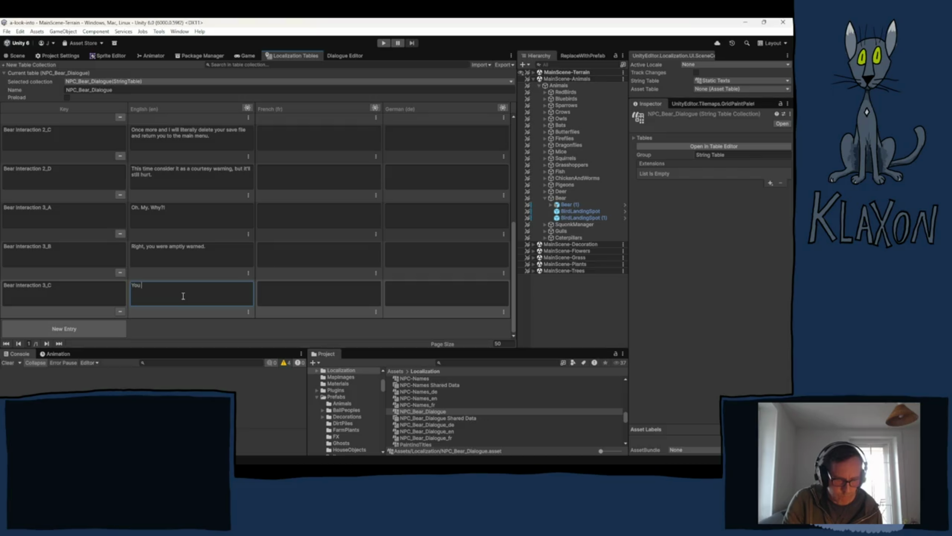
text(haven)
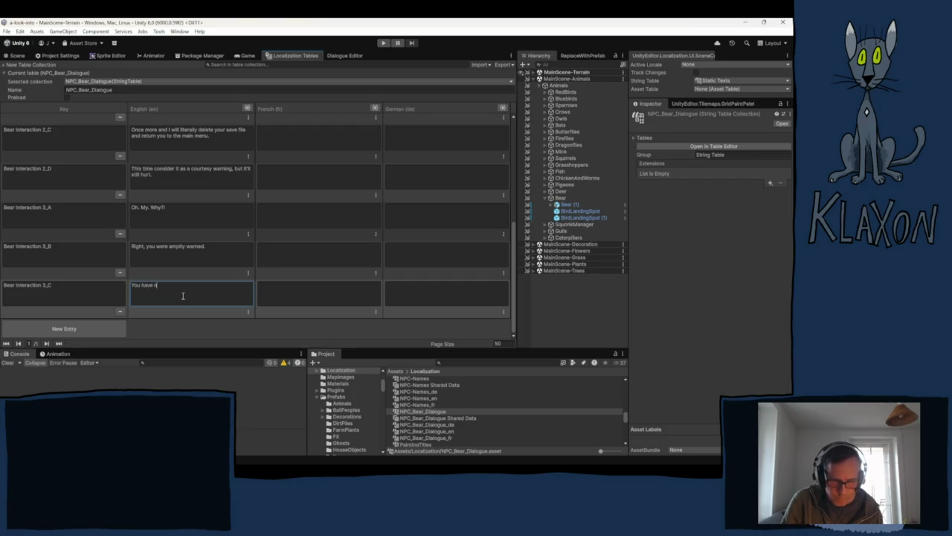
text(one to blame t)
text(but you)
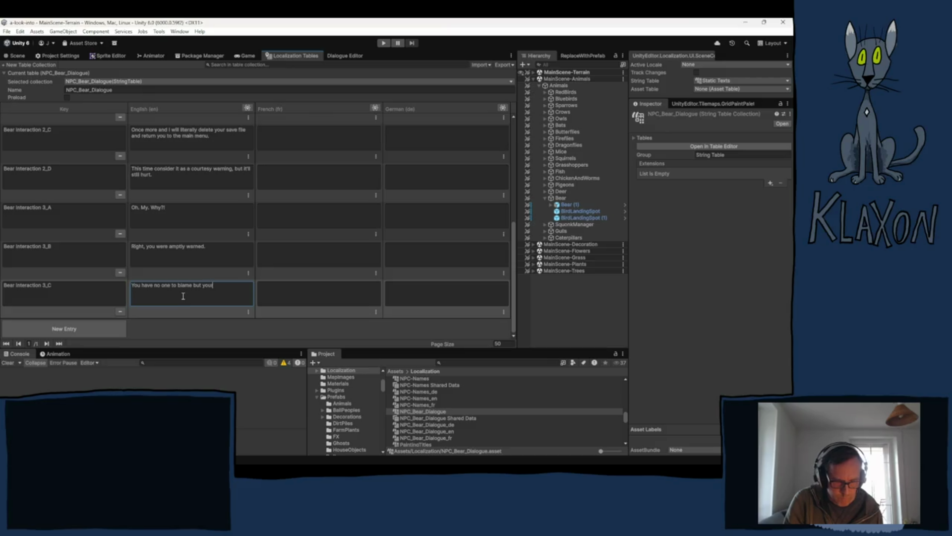
text(r self)
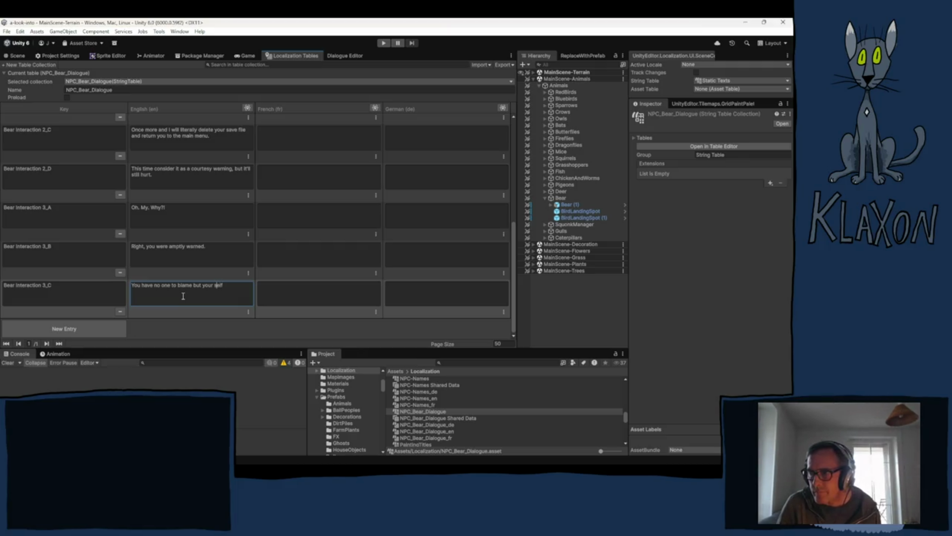
key(BackSpace)
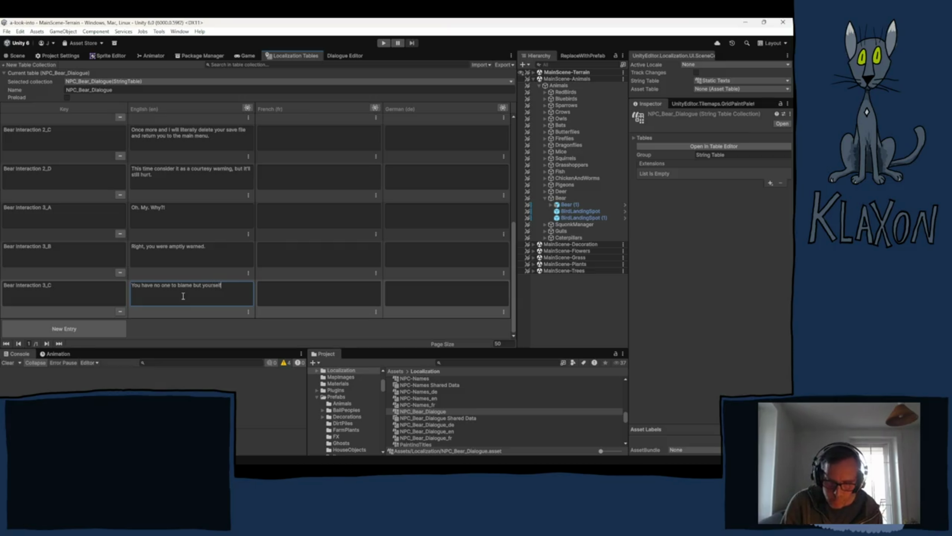
text(.)
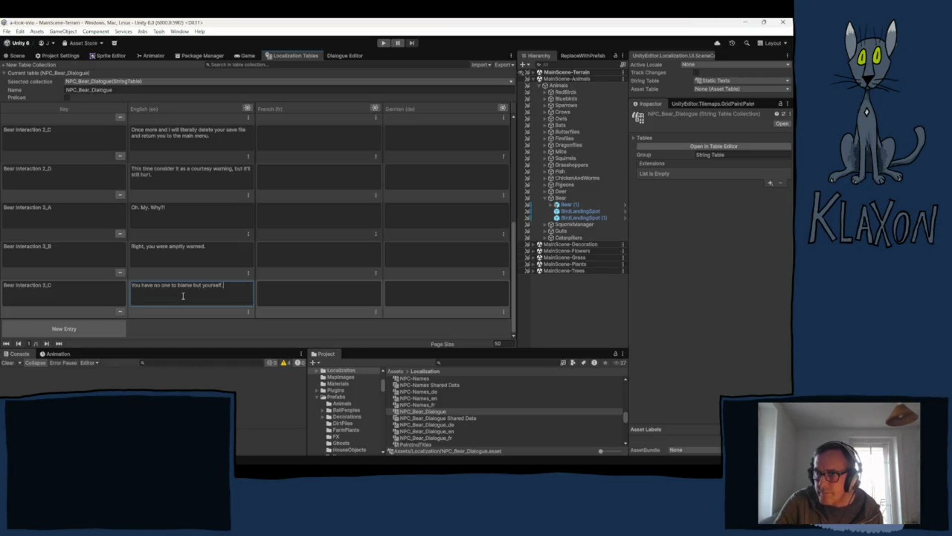
key(BackSpace)
click(94, 297)
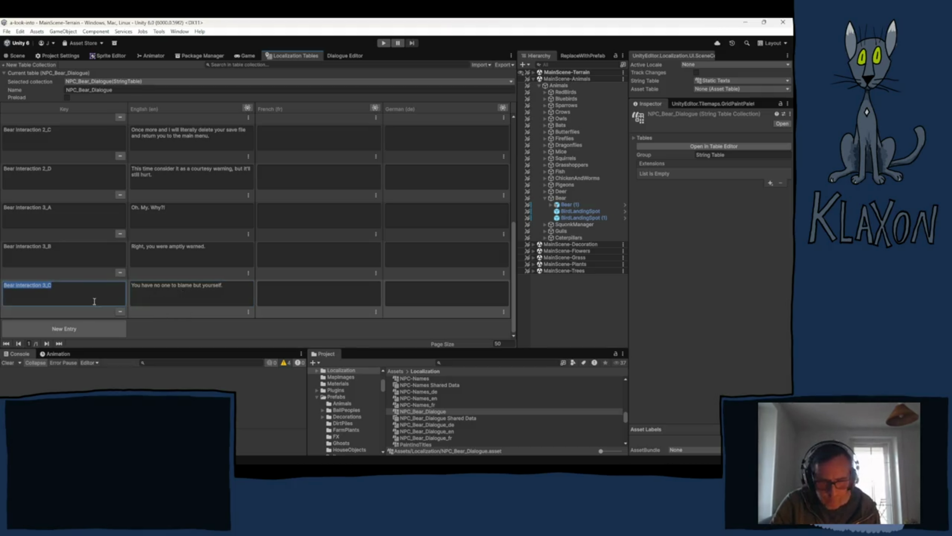